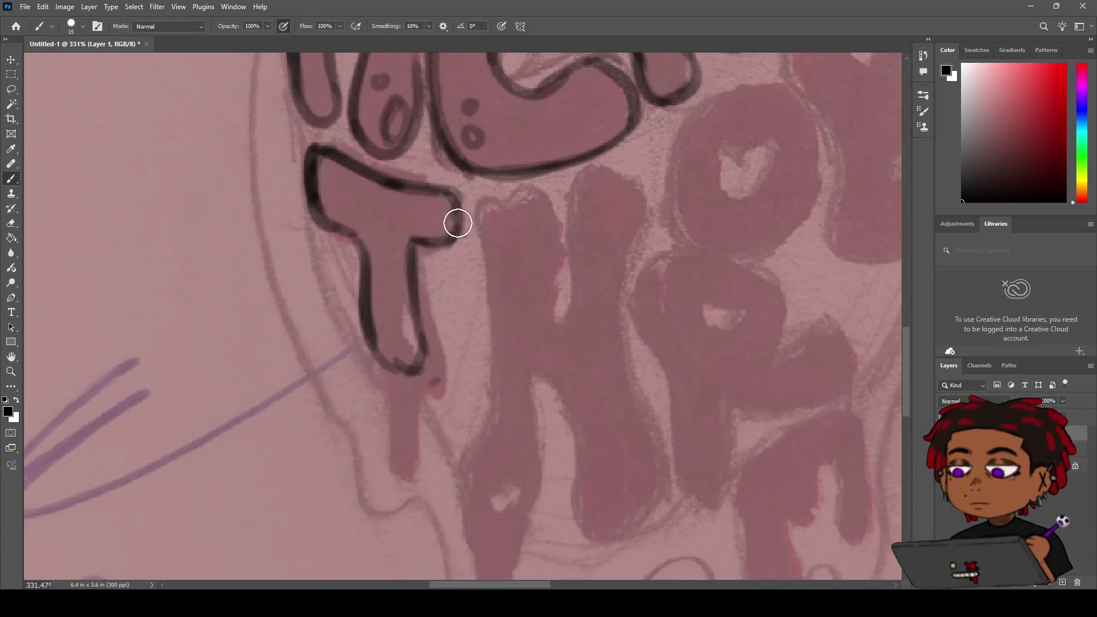
Step: Undo the last two T strokes and re-ink the T's right arm around its tip
key("z")
key("ctrl+z")
key("ctrl+z")
key("b")
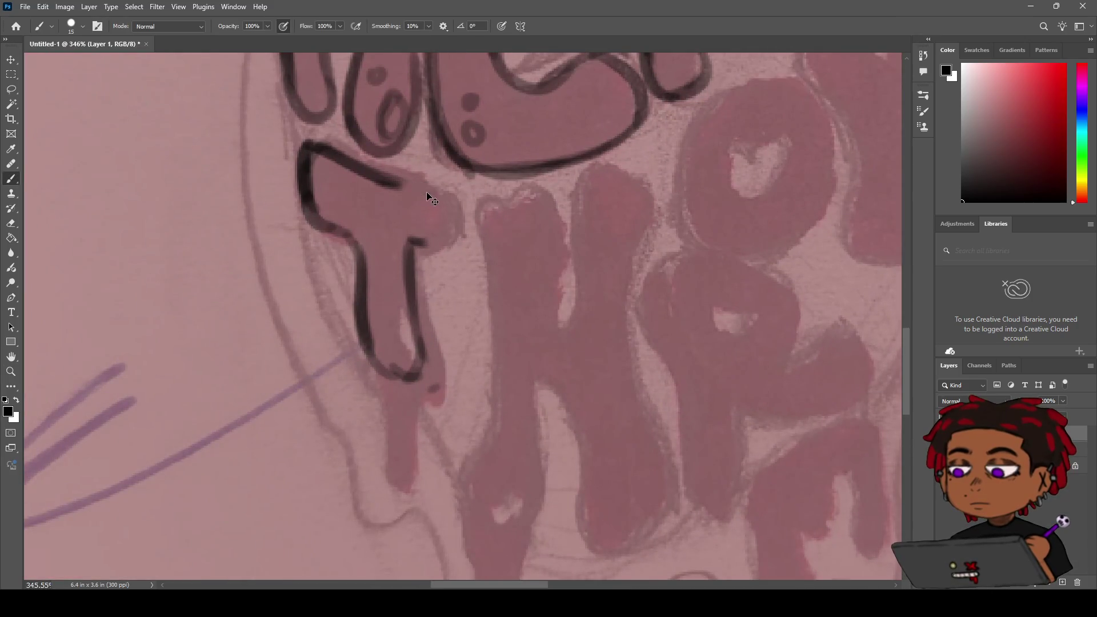
left_click_drag(390, 181, 413, 243)
Step: Trace the drip's right outline up to the T's arm
key("h")
mouse_move(412, 299)
left_mouse_down()
mouse_move(414, 194)
mouse_move(433, 225)
mouse_move(433, 281)
mouse_move(368, 257)
mouse_move(383, 291)
mouse_move(362, 248)
mouse_move(385, 299)
mouse_move(387, 362)
mouse_move(394, 314)
mouse_move(399, 322)
mouse_move(396, 367)
mouse_move(371, 250)
left_mouse_up()
key("b")
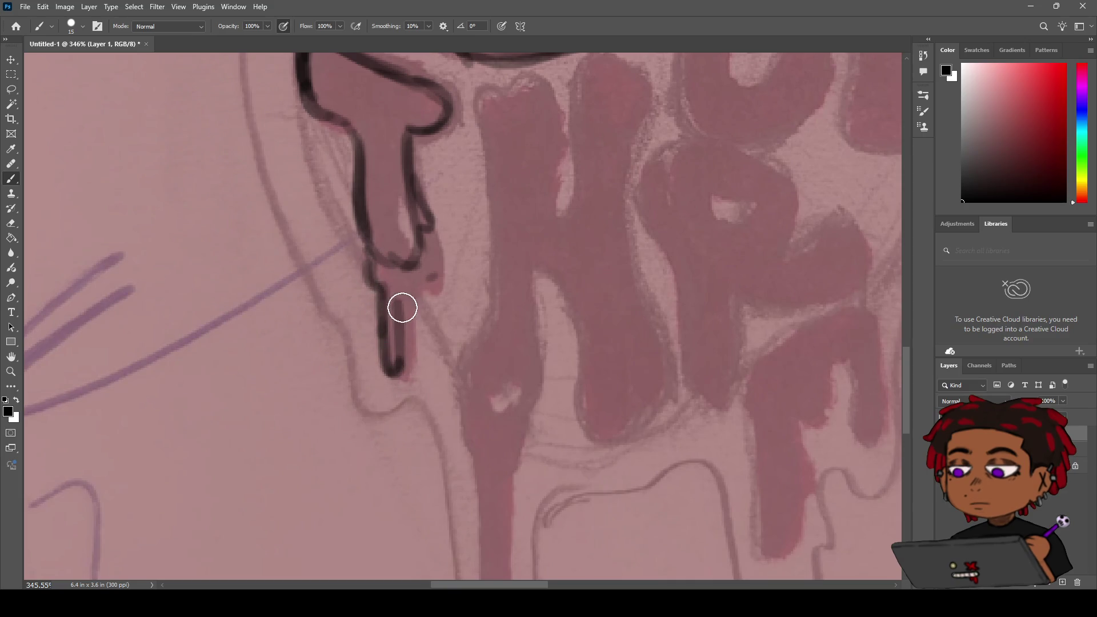
left_click_drag(402, 308, 414, 266)
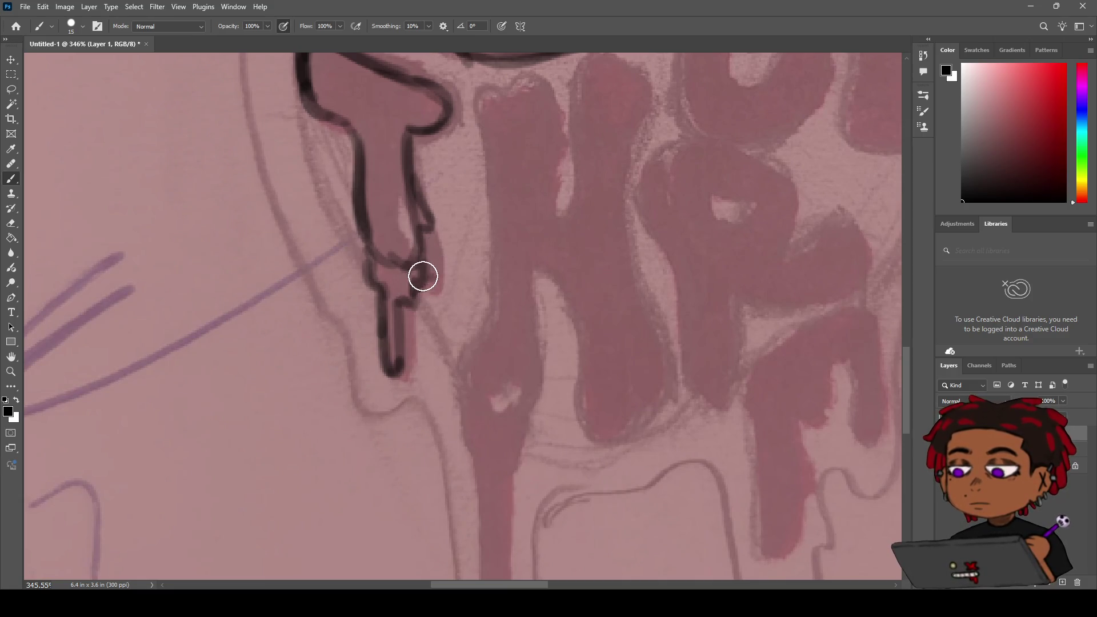
Step: Extend the drip's right outline downward with short strokes
key("z")
mouse_move(383, 272)
left_mouse_down()
mouse_move(356, 307)
mouse_move(438, 228)
left_mouse_up()
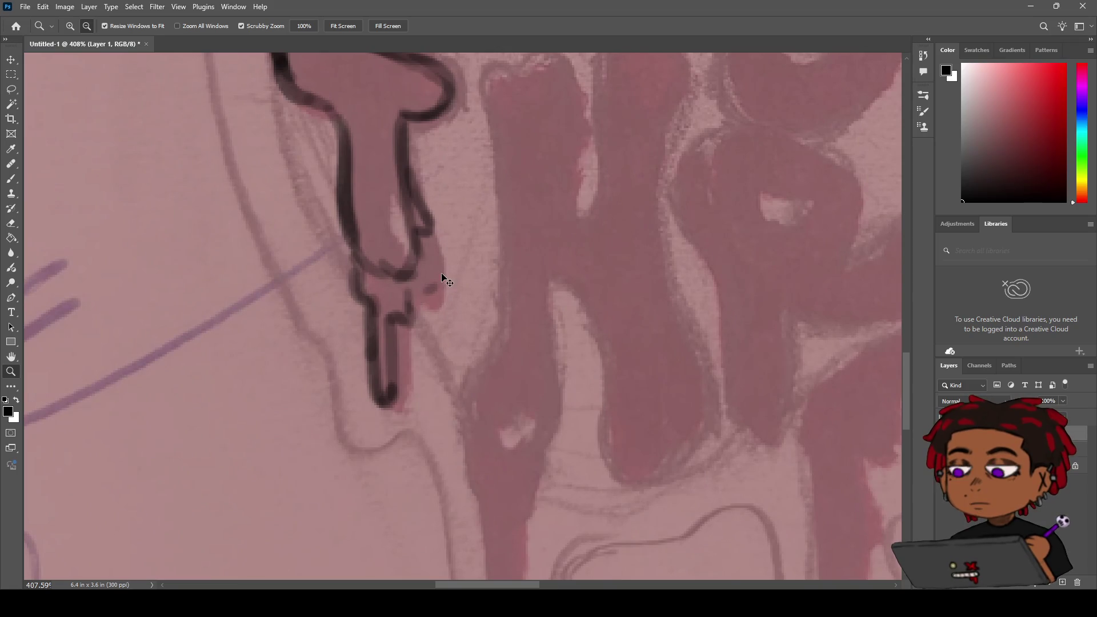
key("b")
left_click_drag(409, 315, 409, 298)
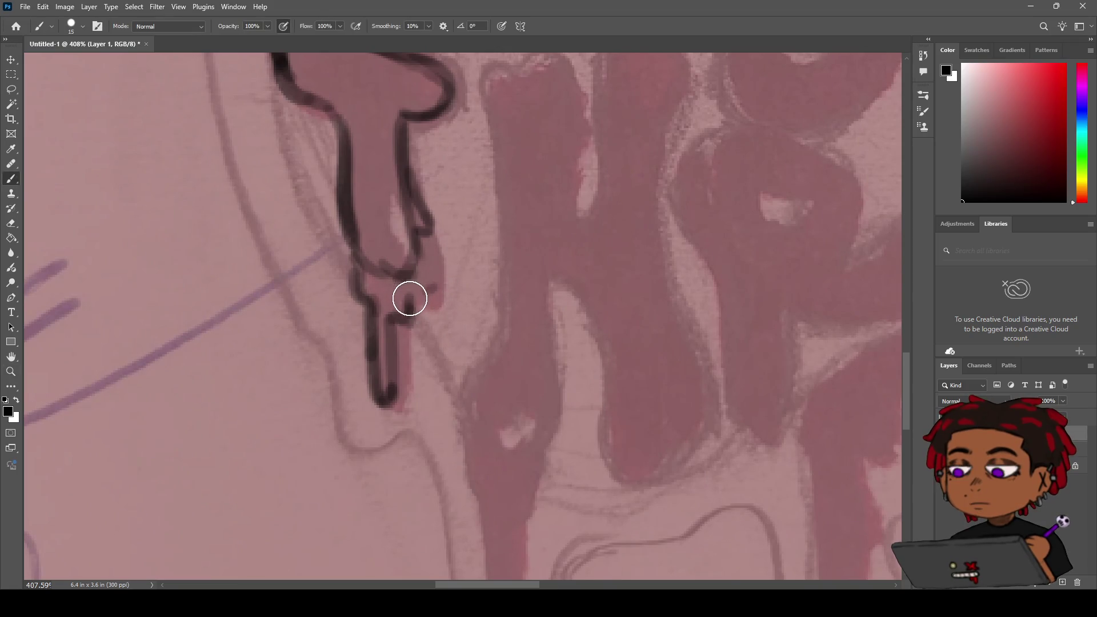
left_click_drag(418, 255, 422, 290)
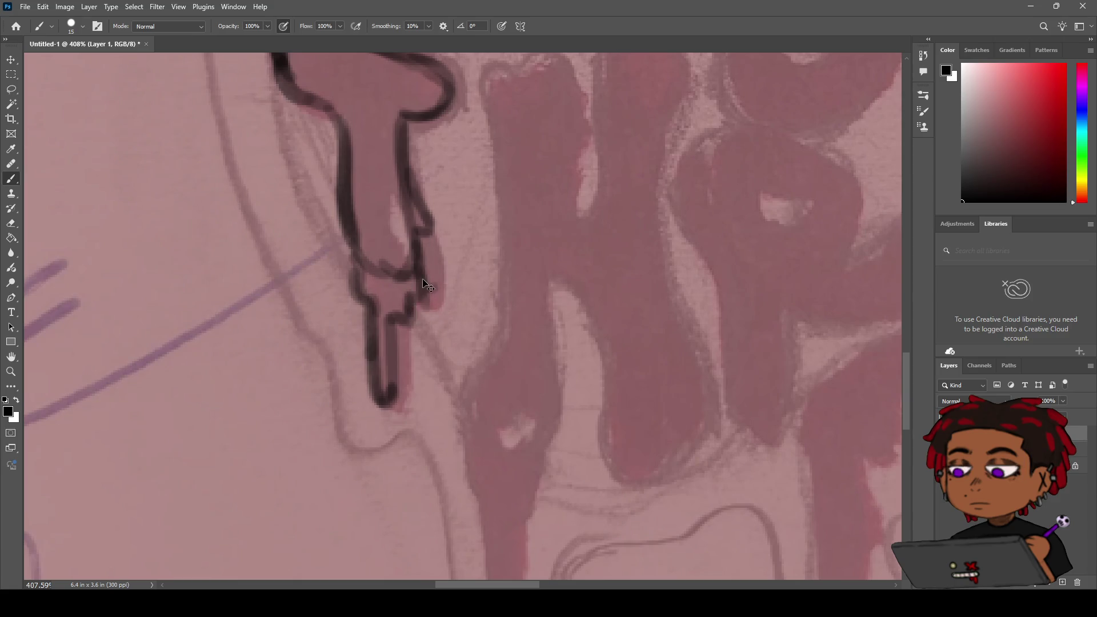
key("z")
scroll(378, 302, "down", 6)
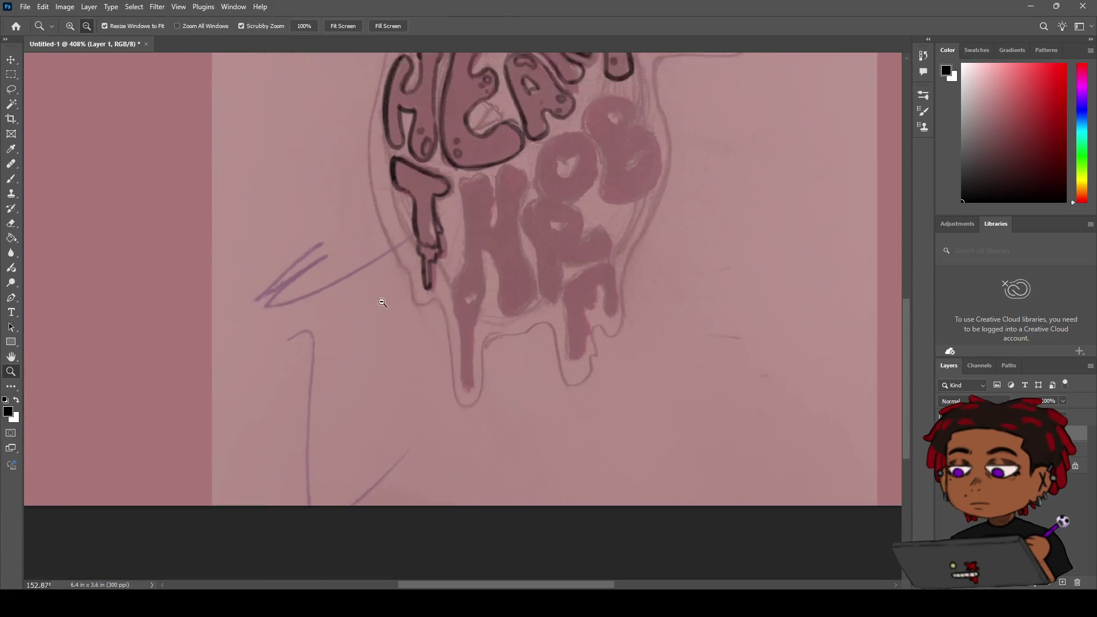
Step: Darken the drip's left outline, undoing the stray strokes beside it
scroll(382, 302, "up", 6)
key("b")
mouse_move(362, 264)
left_mouse_down()
mouse_move(343, 237)
mouse_move(360, 293)
mouse_move(343, 240)
mouse_move(355, 249)
mouse_move(478, 225)
mouse_move(472, 216)
mouse_move(353, 269)
mouse_move(367, 317)
mouse_move(357, 311)
left_mouse_up()
key("ctrl+z")
key("ctrl+z")
key("z")
scroll(420, 230, "down", 4)
scroll(421, 230, "down", 3)
scroll(379, 257, "up", 3)
key("h")
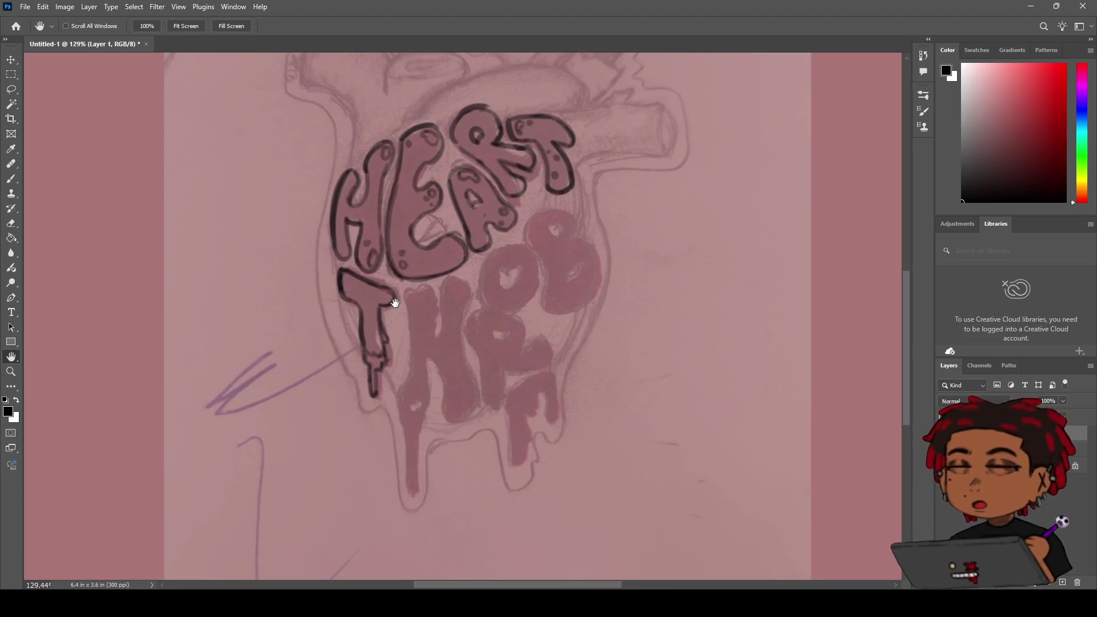
Step: Ink the top edge of the T in black
key("e")
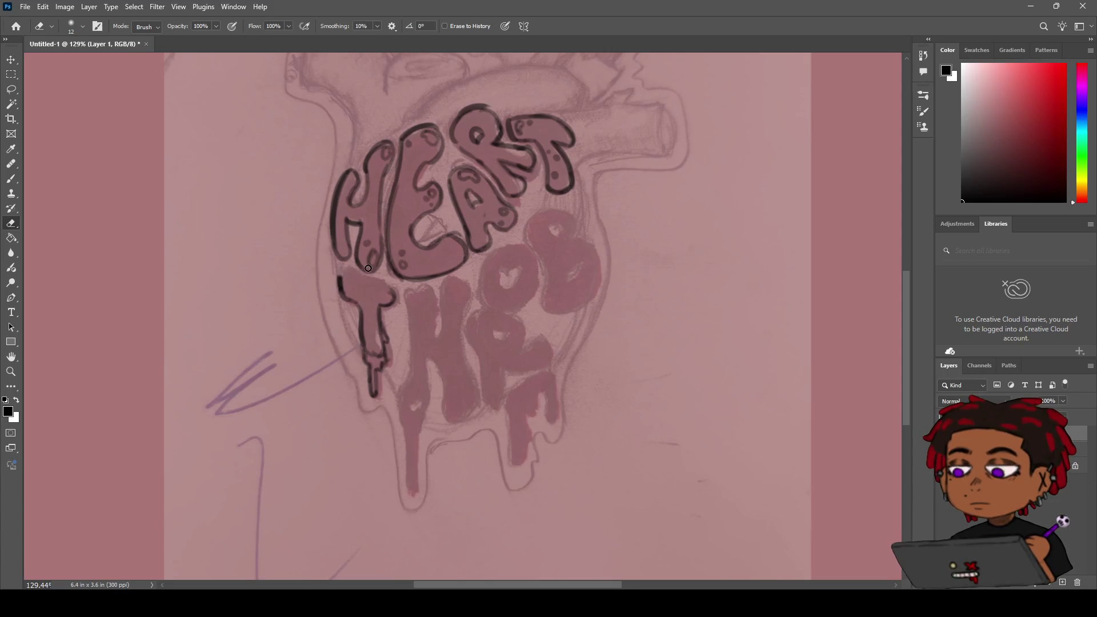
key("b")
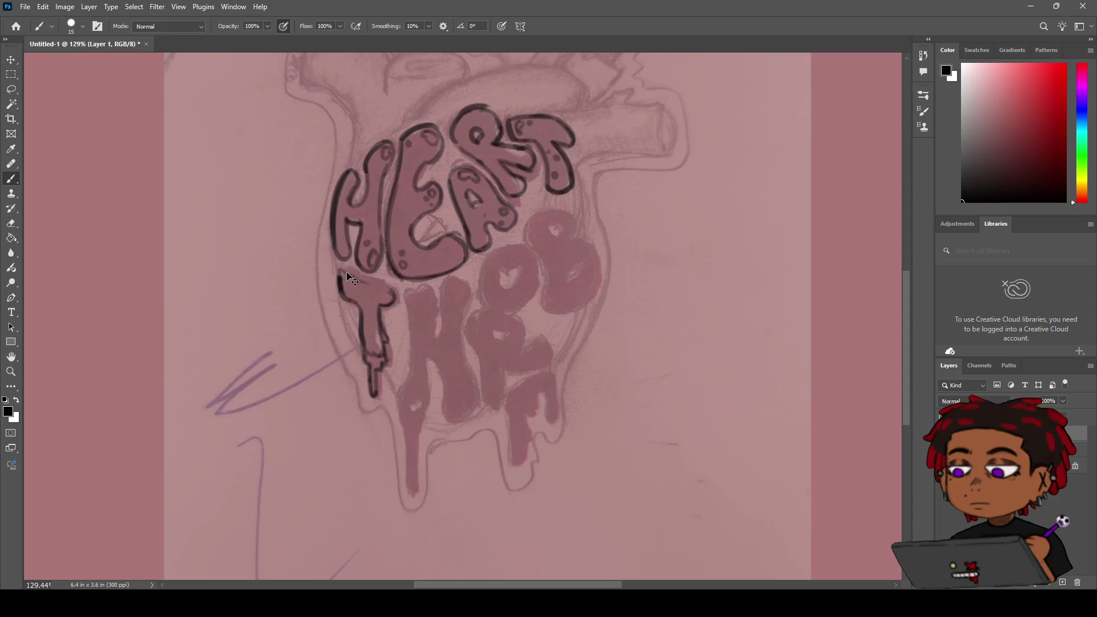
left_click_drag(341, 272, 386, 286)
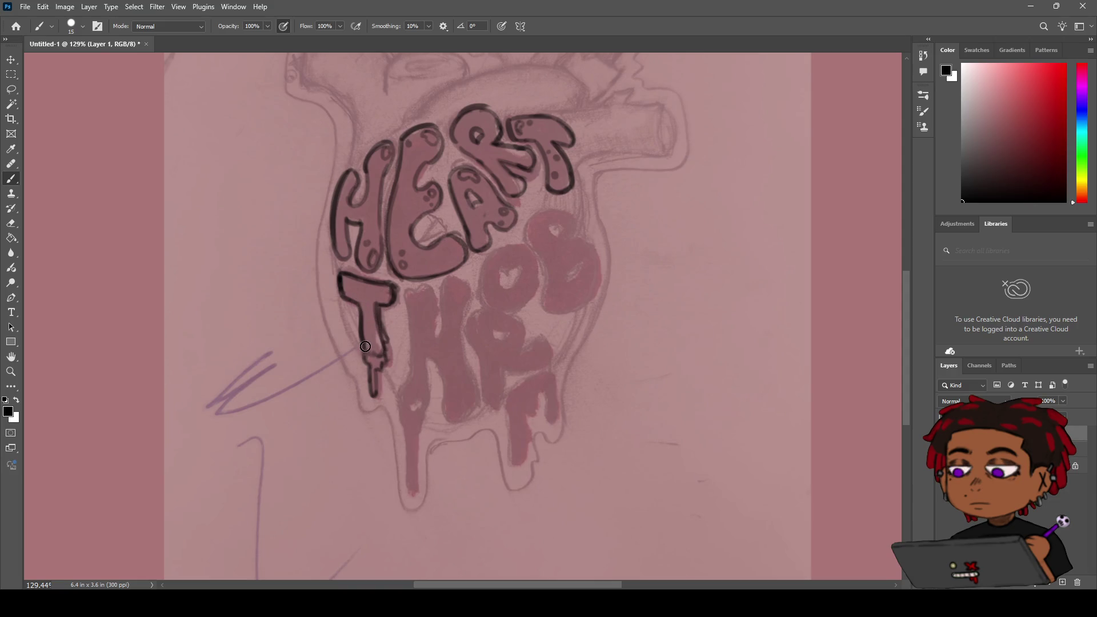
key("z")
mouse_move(430, 268)
left_mouse_down()
mouse_move(393, 319)
mouse_move(581, 335)
left_mouse_up()
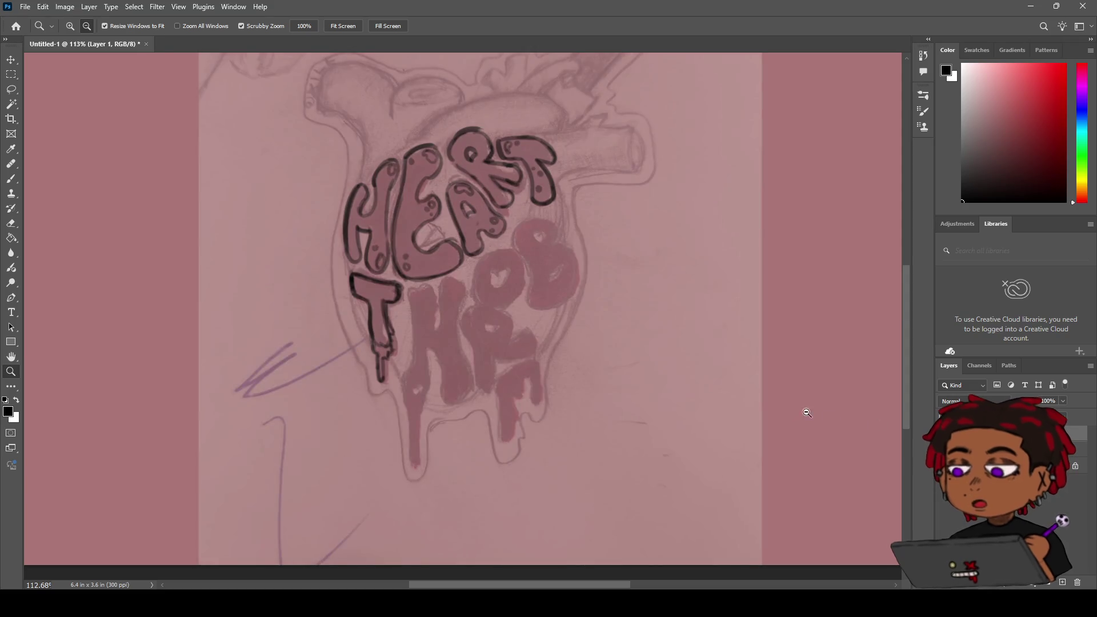
scroll(486, 337, "down", 2)
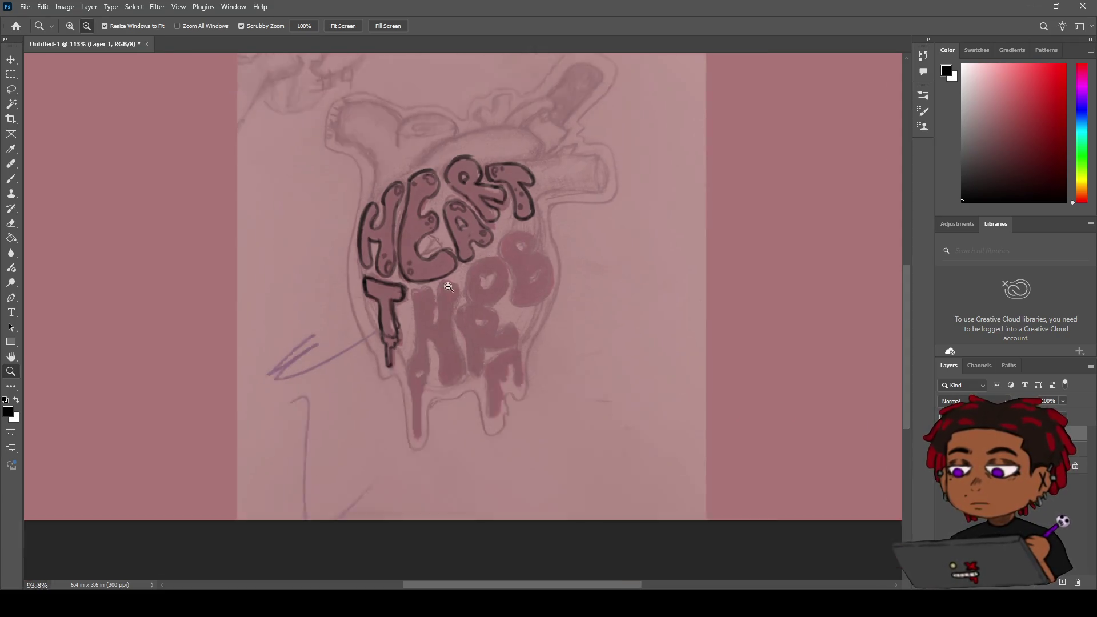
scroll(475, 308, "up", 5)
key("b")
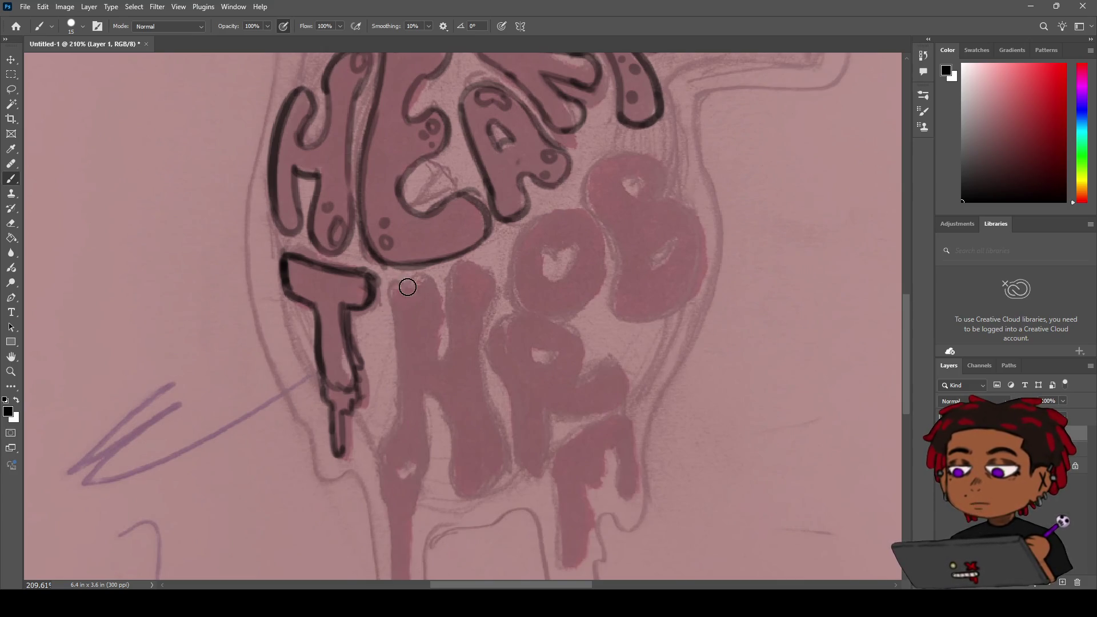
Step: Try outline strokes across the H's top arch and stem, undoing each attempt
mouse_move(408, 290)
left_mouse_down()
mouse_move(391, 305)
mouse_move(440, 326)
left_mouse_up()
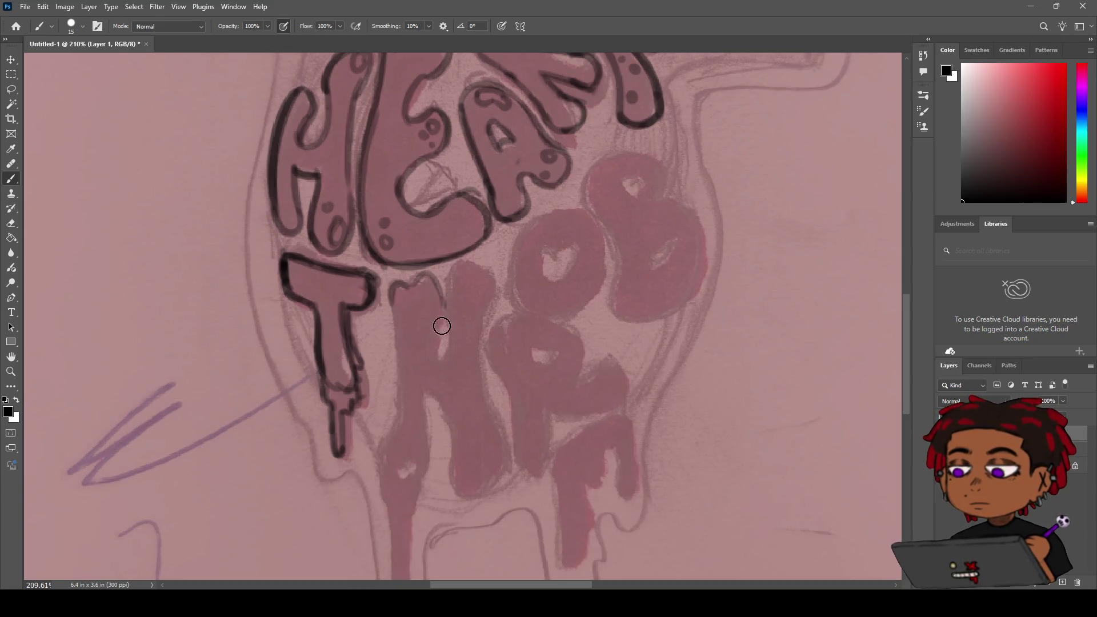
key("ctrl+z")
left_click_drag(411, 281, 440, 350)
key("ctrl+z")
left_click_drag(409, 284, 433, 352)
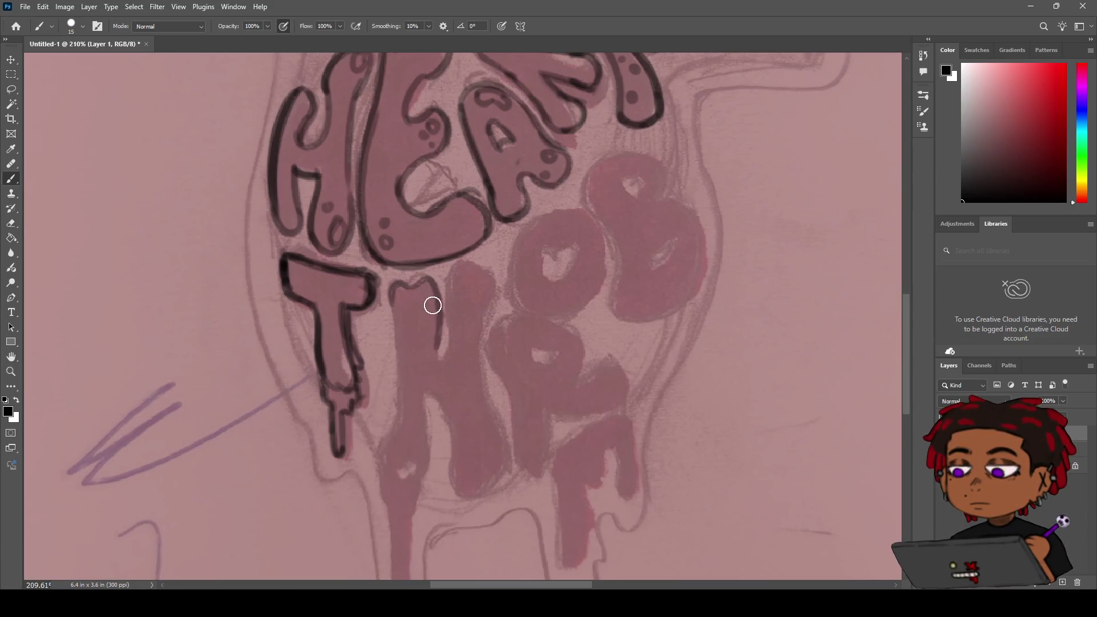
key("ctrl+z")
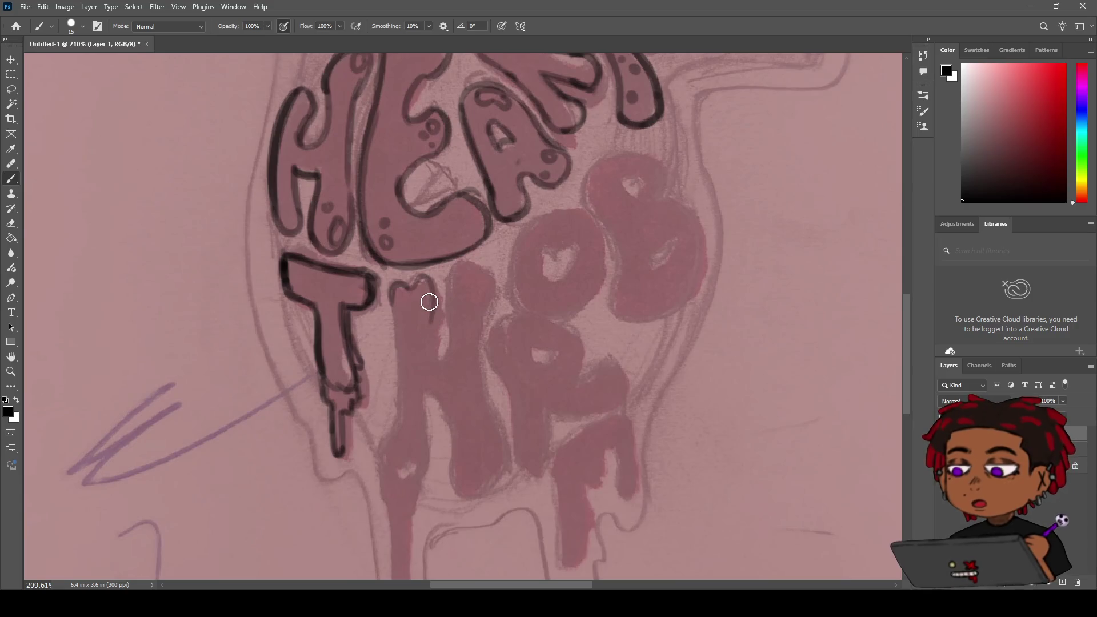
mouse_move(401, 282)
left_mouse_down()
mouse_move(440, 323)
mouse_move(442, 354)
left_mouse_up()
key("ctrl+z")
mouse_move(393, 286)
left_mouse_down()
mouse_move(400, 423)
mouse_move(396, 379)
mouse_move(399, 394)
left_mouse_up()
key("ctrl+z")
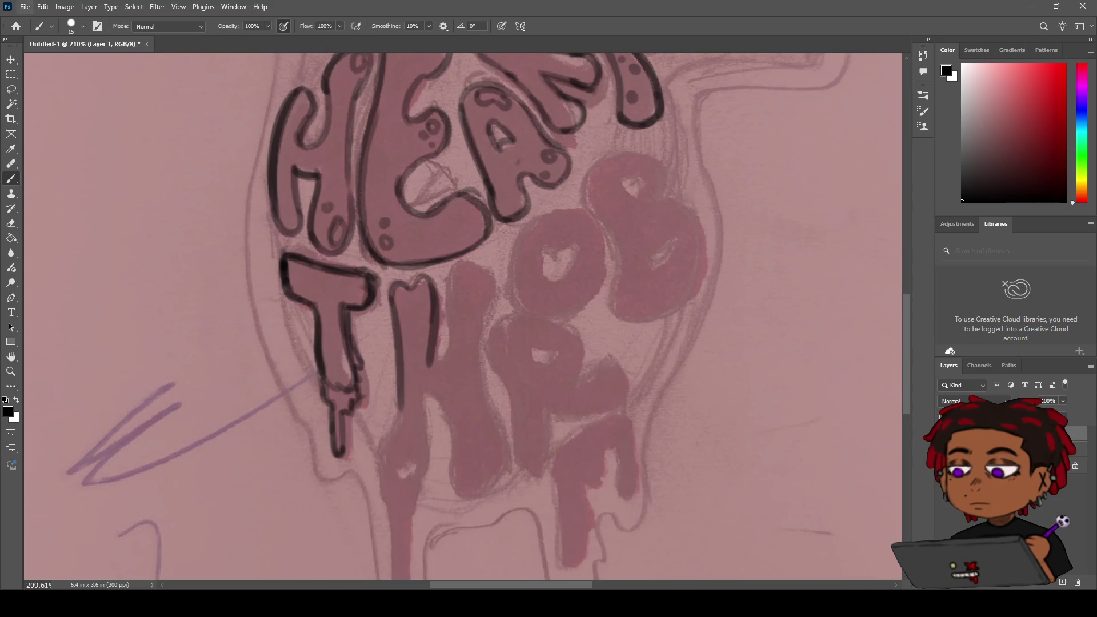
Step: Ink the H's left stem outline, extending it downward without the stray tail
key("h")
left_click_drag(431, 330, 407, 343)
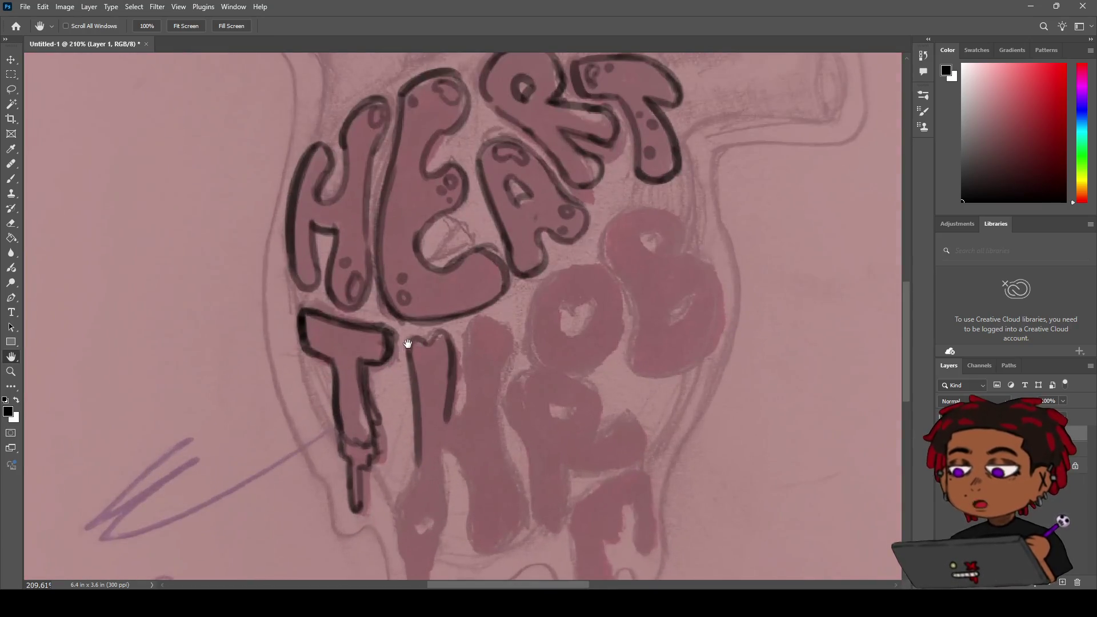
key("b")
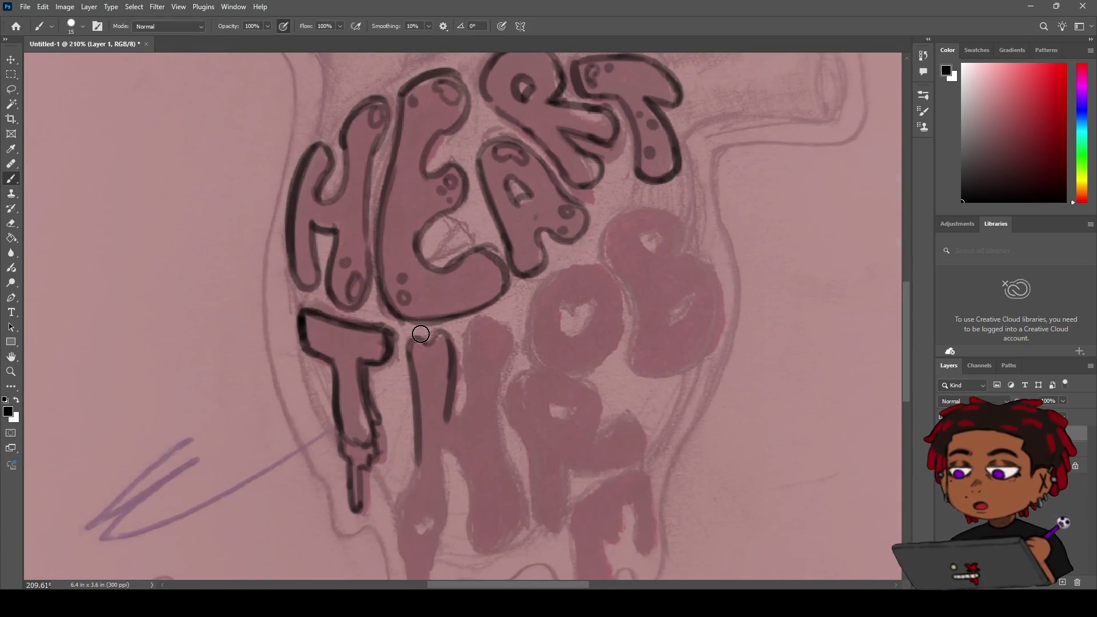
left_click_drag(427, 350, 413, 253)
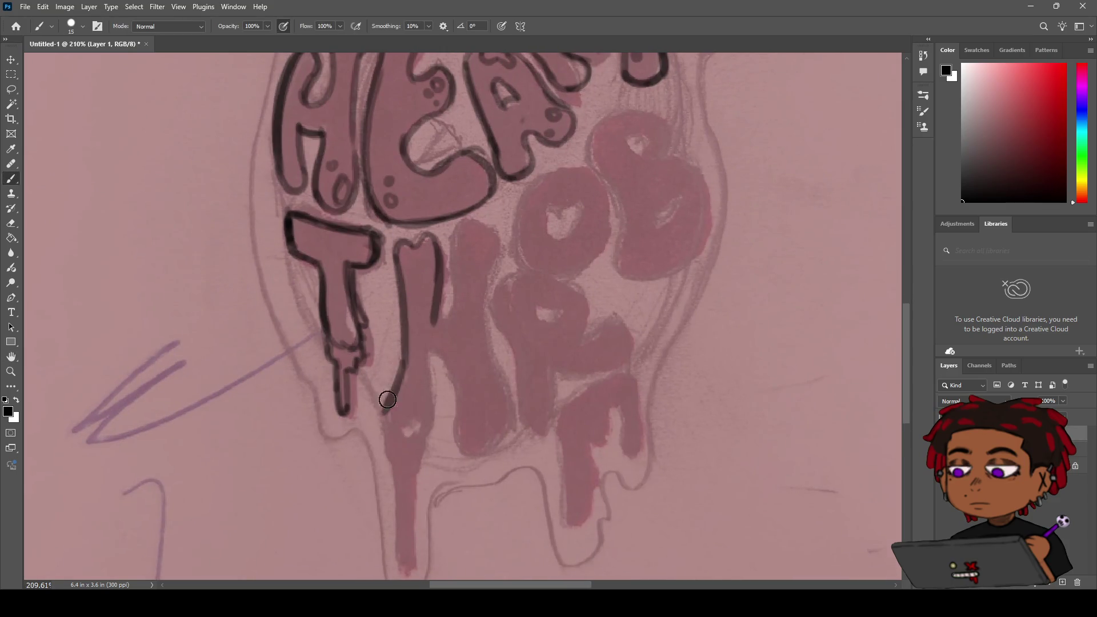
mouse_move(405, 367)
left_mouse_down()
mouse_move(386, 414)
mouse_move(415, 437)
left_mouse_up()
key("ctrl+z")
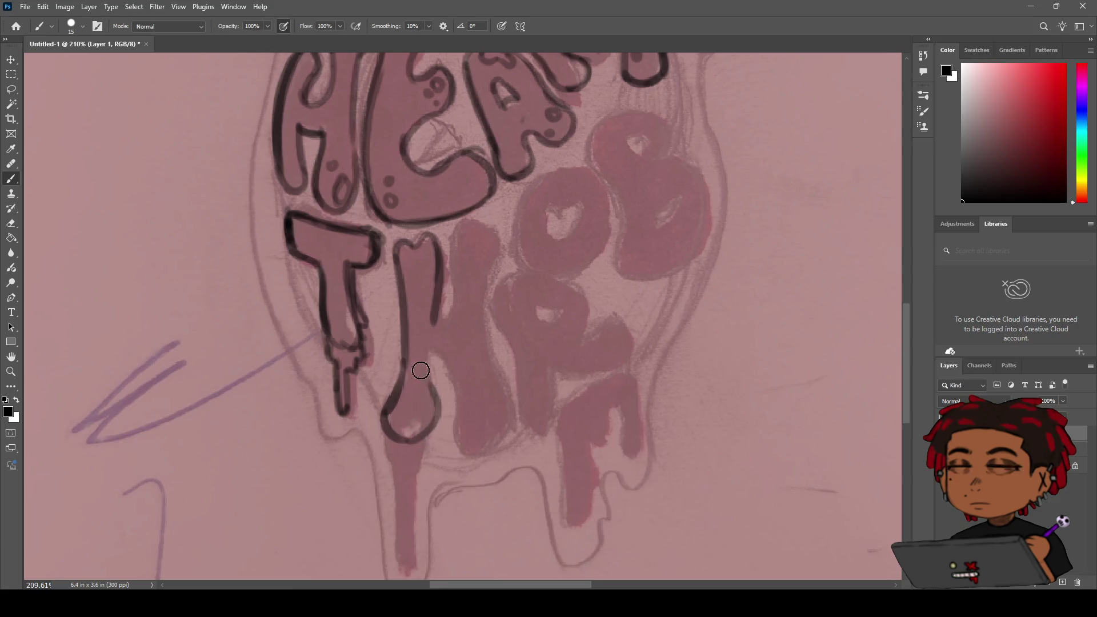
Step: Outline the stem's right side down to its rounded bottom
left_click_drag(423, 354, 430, 416)
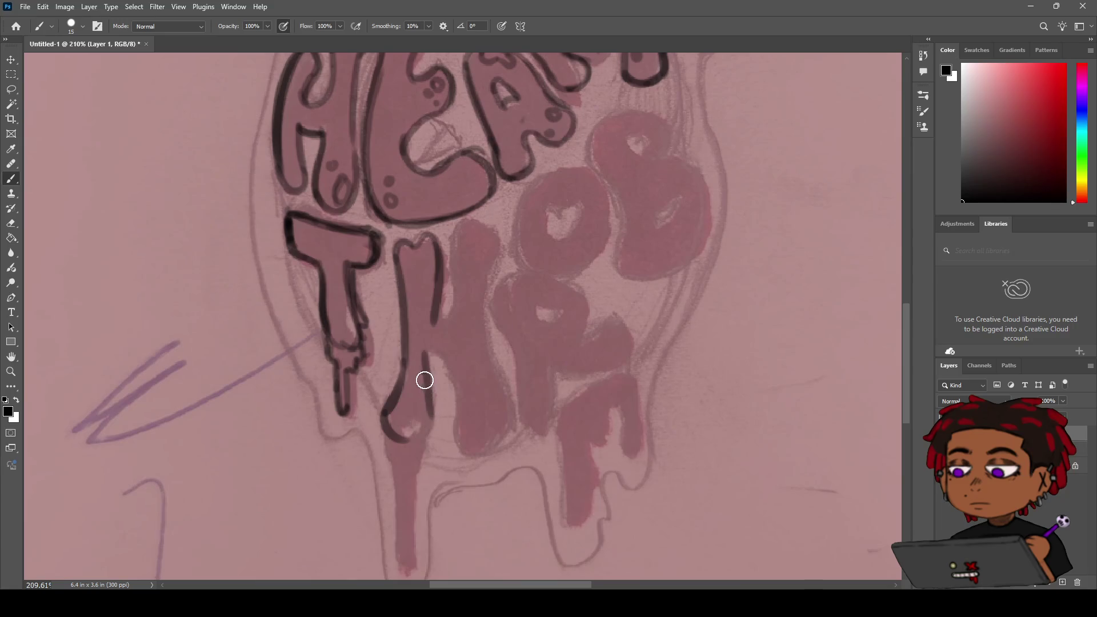
key("ctrl+z")
mouse_move(423, 365)
left_mouse_down()
mouse_move(453, 378)
mouse_move(423, 436)
left_mouse_up()
key("ctrl+z")
left_click_drag(427, 377, 423, 434)
key("ctrl+z")
left_click_drag(427, 368, 430, 432)
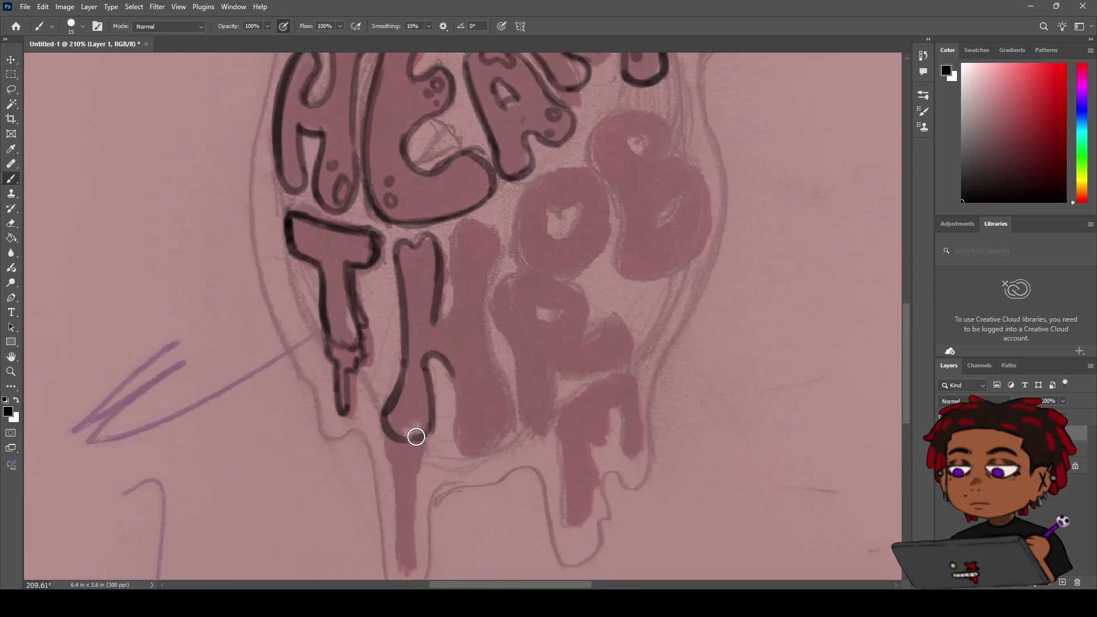
key("z")
mouse_move(458, 313)
left_mouse_down()
mouse_move(402, 386)
mouse_move(435, 368)
left_mouse_up()
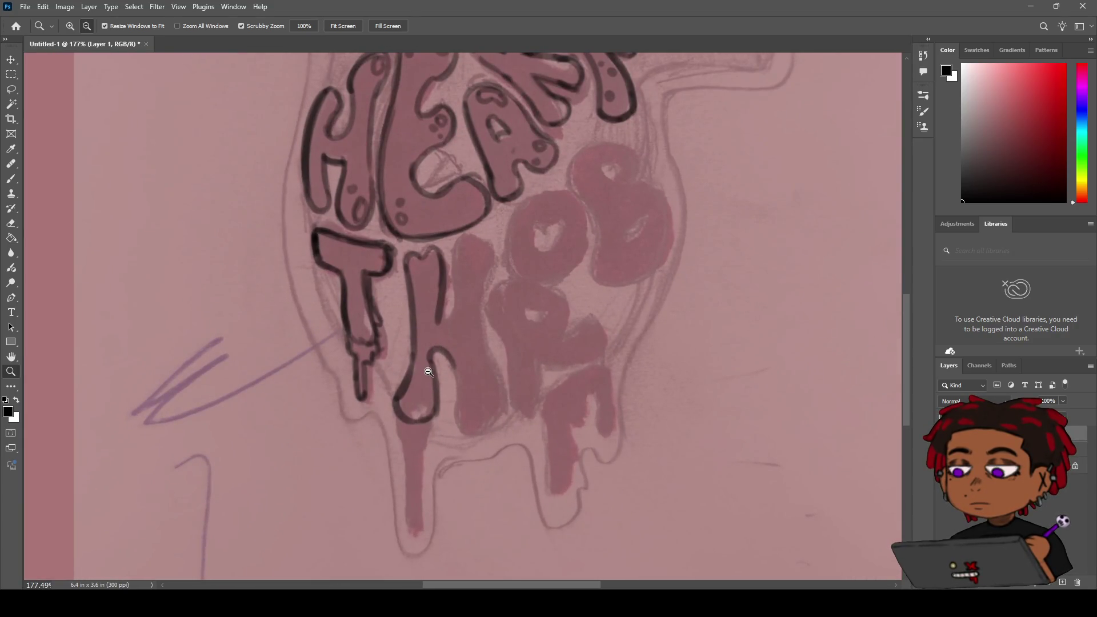
Step: Reposition the lettering and try an outline on the inner edge of the left stem
key("h")
left_click_drag(393, 363, 320, 376)
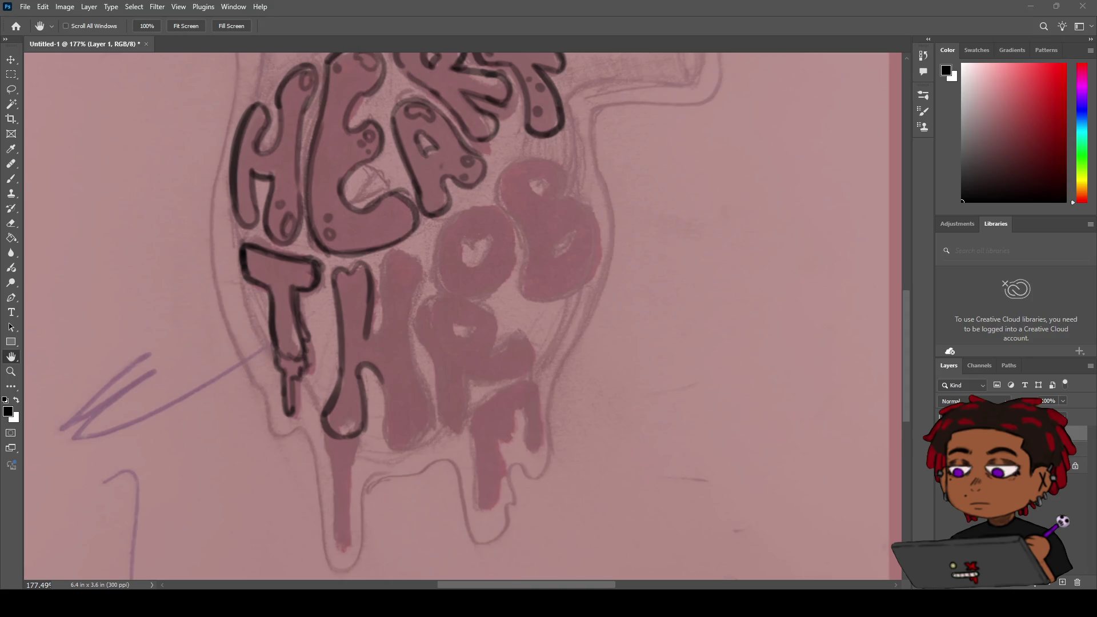
left_click(330, 482)
key("b")
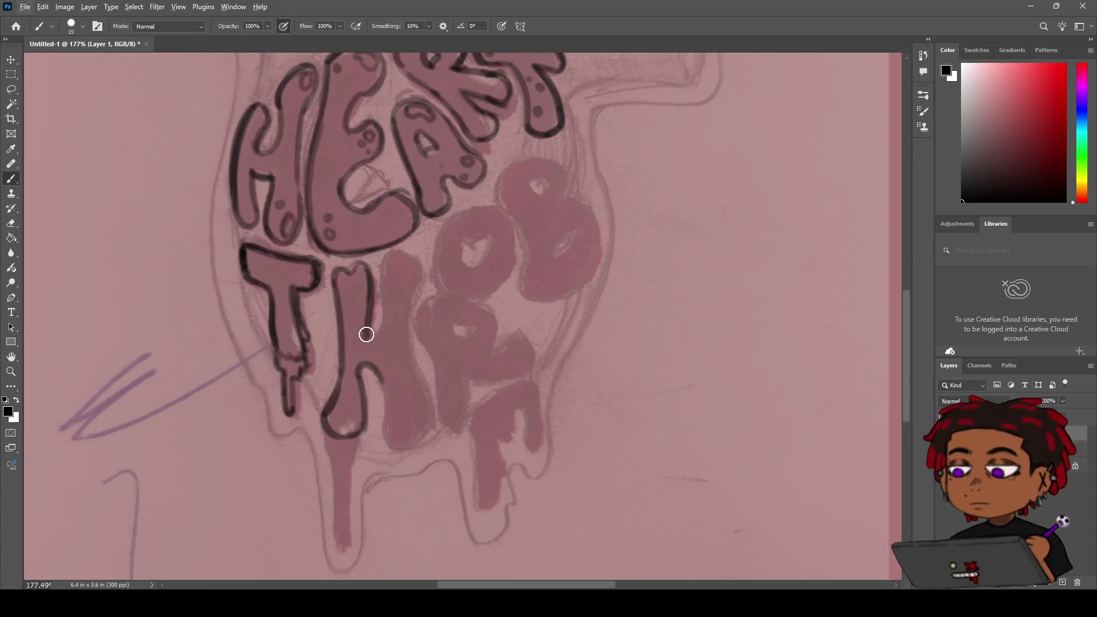
mouse_move(371, 331)
left_mouse_down()
mouse_move(379, 284)
mouse_move(372, 338)
left_mouse_up()
key("ctrl+z")
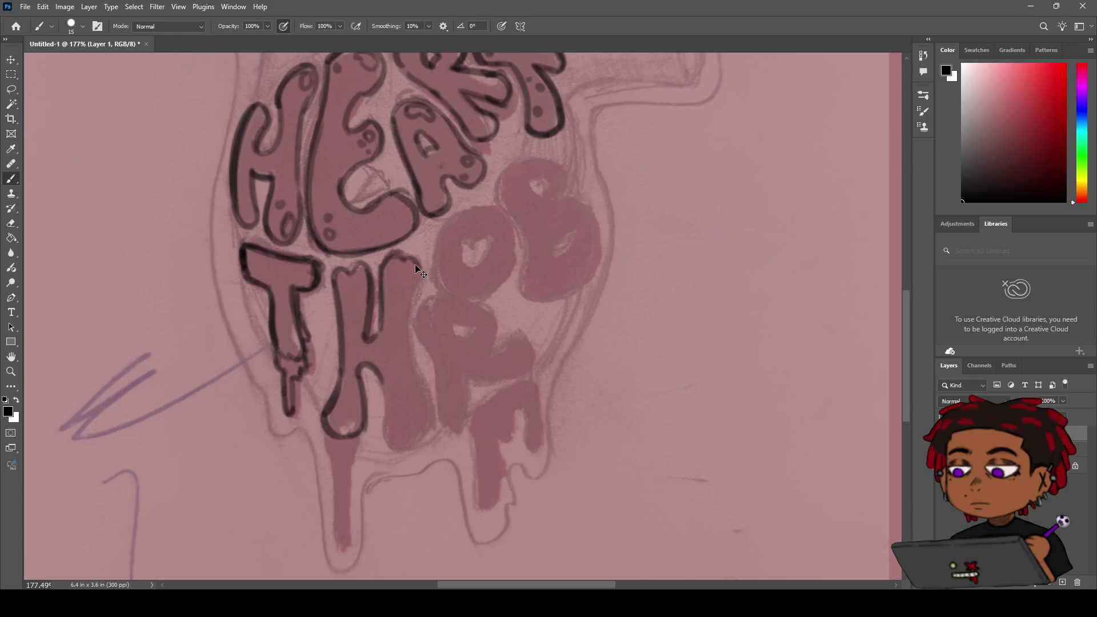
Step: Outline the right edge of the H's right stem after several retries
mouse_move(400, 255)
left_mouse_down()
mouse_move(419, 276)
mouse_move(409, 322)
left_mouse_up()
key("ctrl+z")
key("ctrl+z")
left_click_drag(418, 258, 425, 371)
key("ctrl+z")
left_click_drag(417, 259, 428, 360)
Step: Curve the right stem's outline around its bottom edge
key("ctrl+z")
left_click_drag(420, 276, 430, 382)
mouse_move(410, 344)
left_mouse_down()
mouse_move(424, 379)
mouse_move(404, 409)
left_mouse_up()
key("ctrl+z")
key("ctrl+z")
mouse_move(411, 364)
left_mouse_down()
mouse_move(389, 386)
mouse_move(407, 448)
left_mouse_up()
key("ctrl+z")
left_click_drag(379, 394, 412, 441)
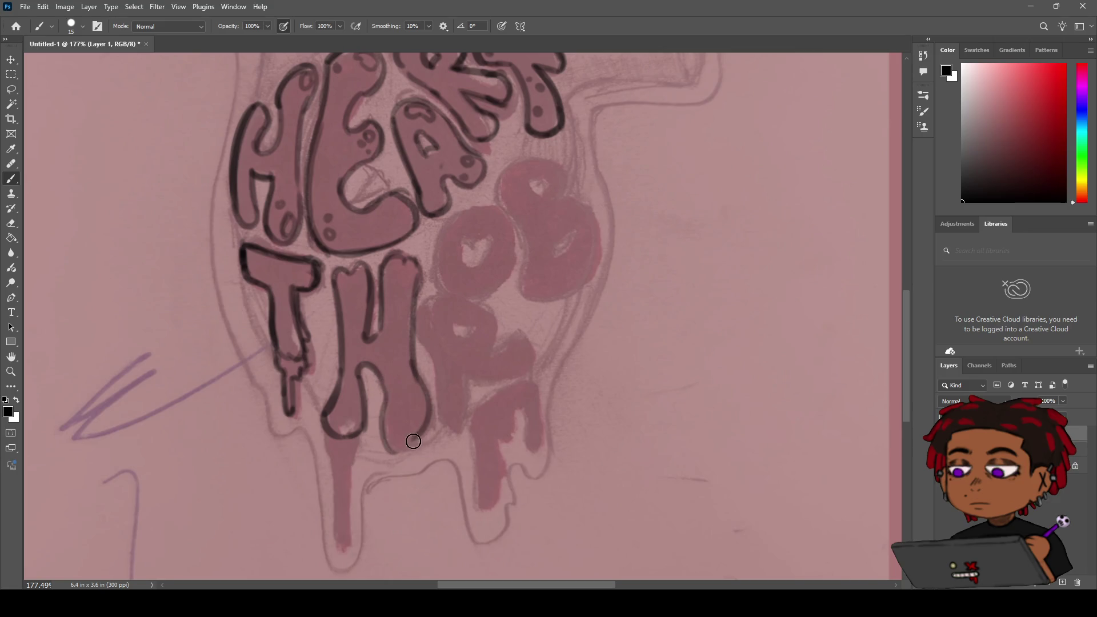
left_click_drag(385, 403, 408, 446)
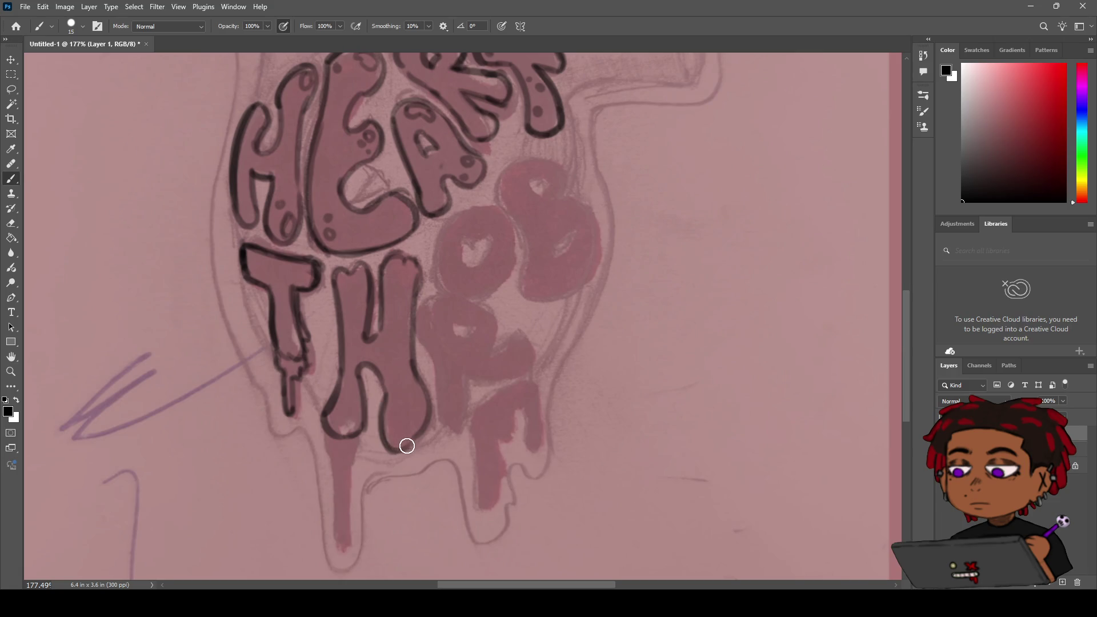
key("z")
mouse_move(428, 409)
left_mouse_down()
mouse_move(377, 423)
mouse_move(418, 391)
left_mouse_up()
scroll(418, 391, "down", 3)
Step: Ink the right side and bottom of the H's right leg
key("e")
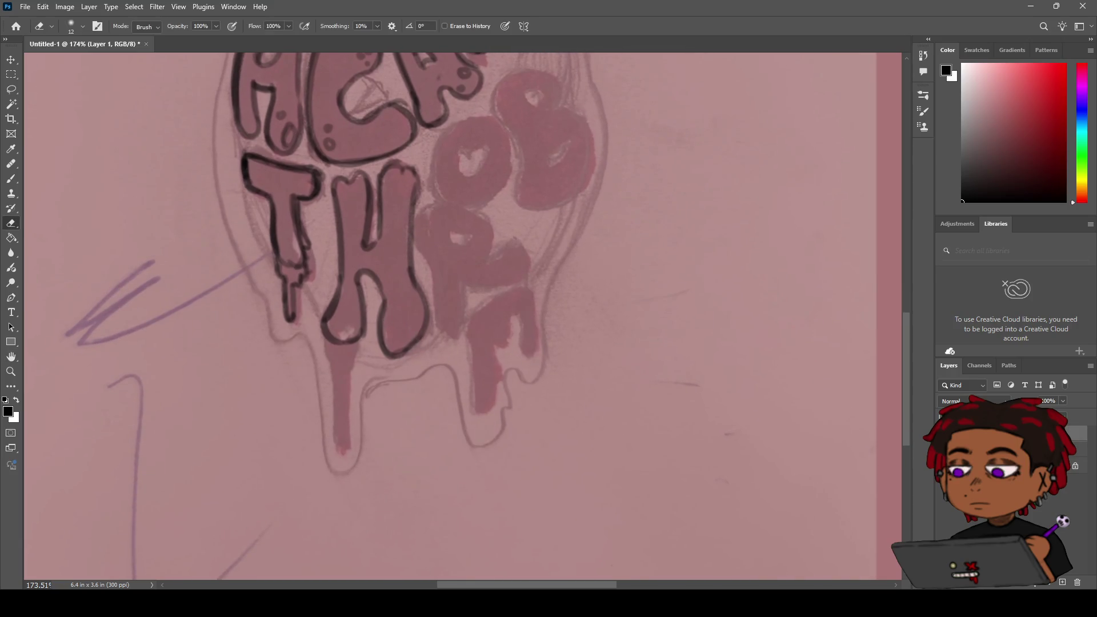
key("b")
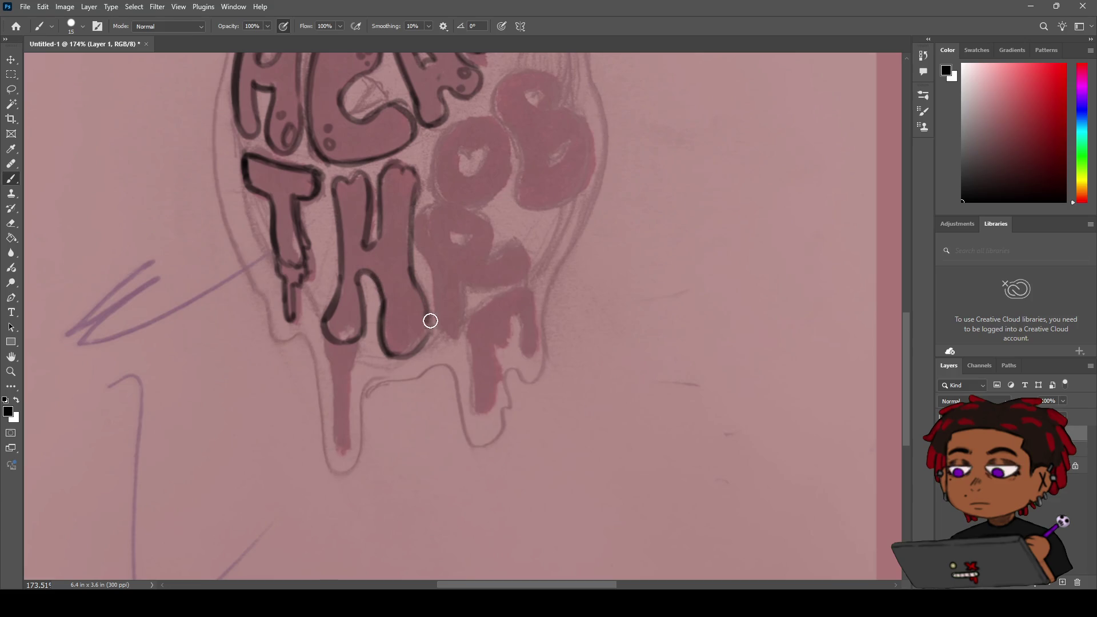
key("z")
mouse_move(411, 352)
left_mouse_down()
mouse_move(392, 318)
mouse_move(406, 318)
left_mouse_up()
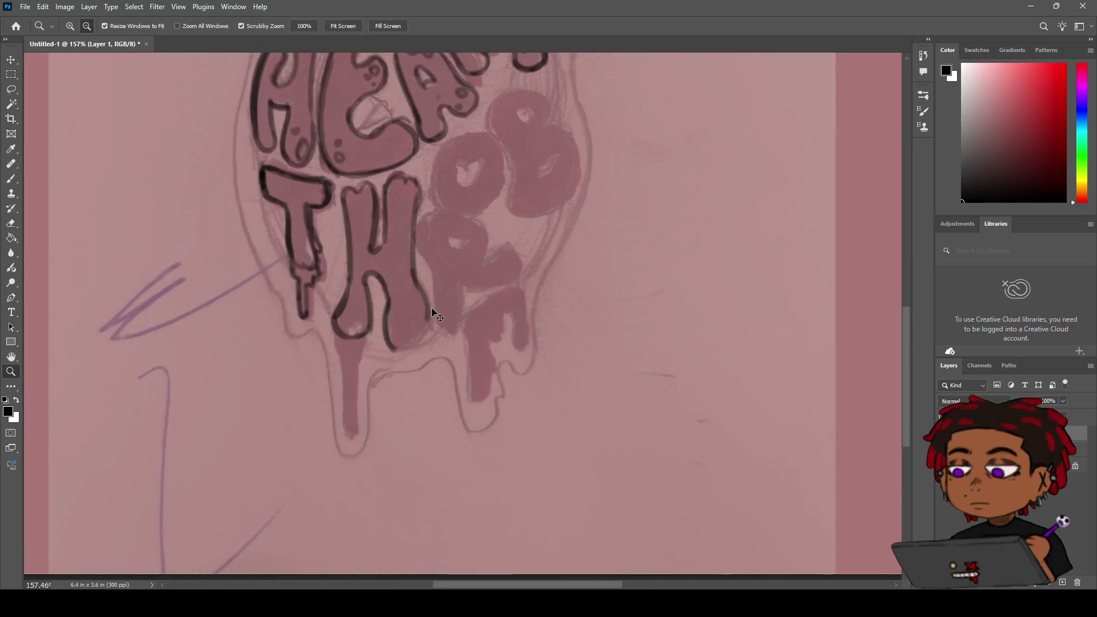
key("e")
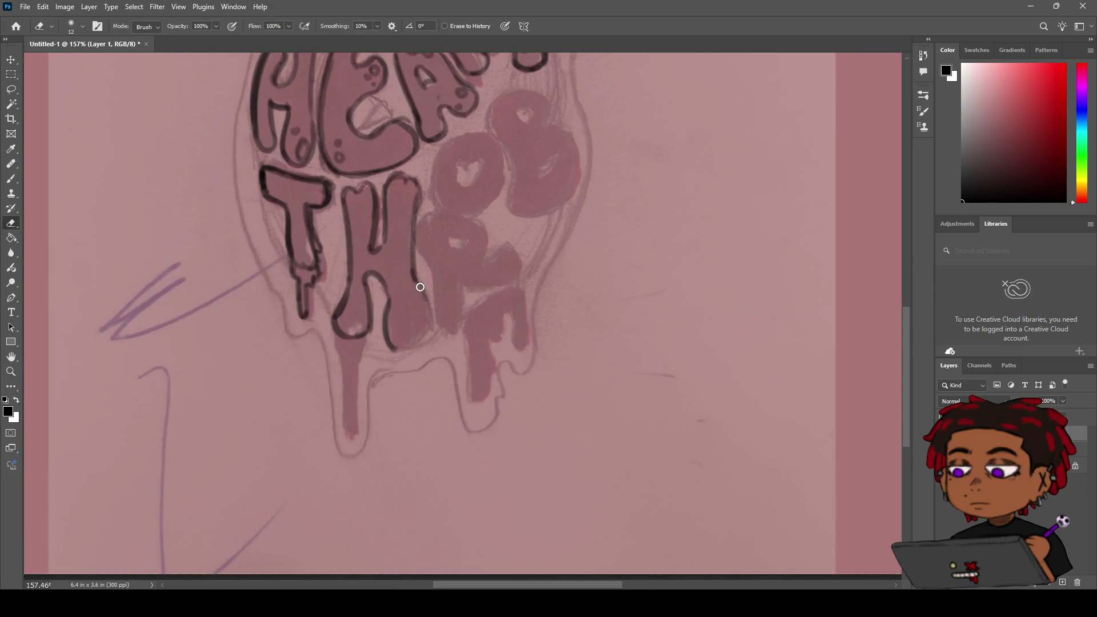
key("b")
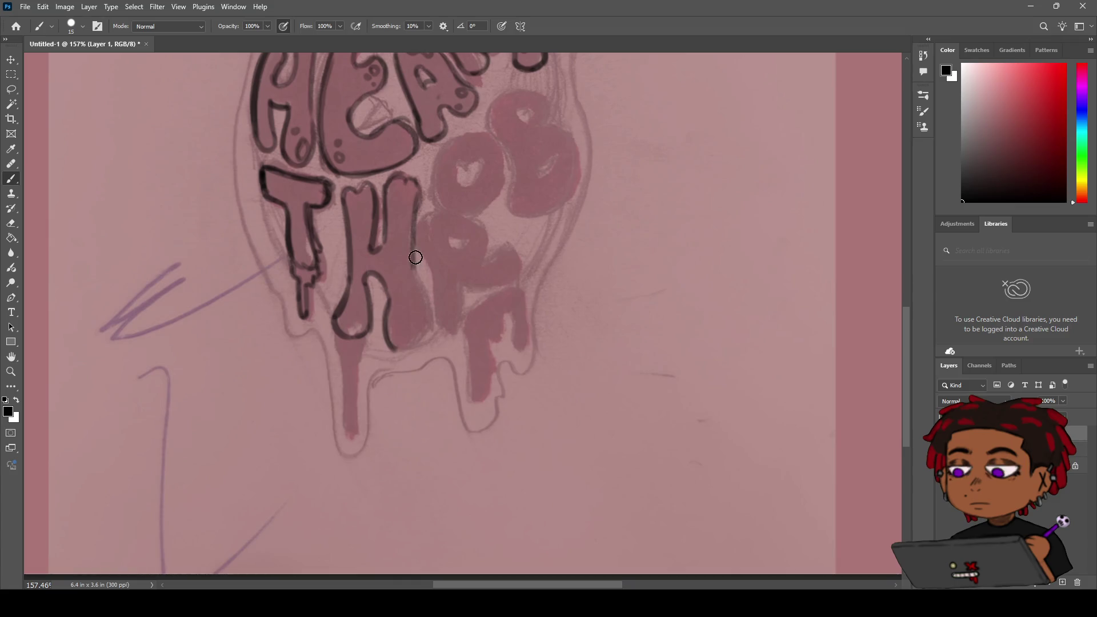
mouse_move(415, 263)
left_mouse_down()
mouse_move(426, 331)
mouse_move(395, 344)
mouse_move(427, 317)
mouse_move(422, 335)
mouse_move(388, 340)
left_mouse_up()
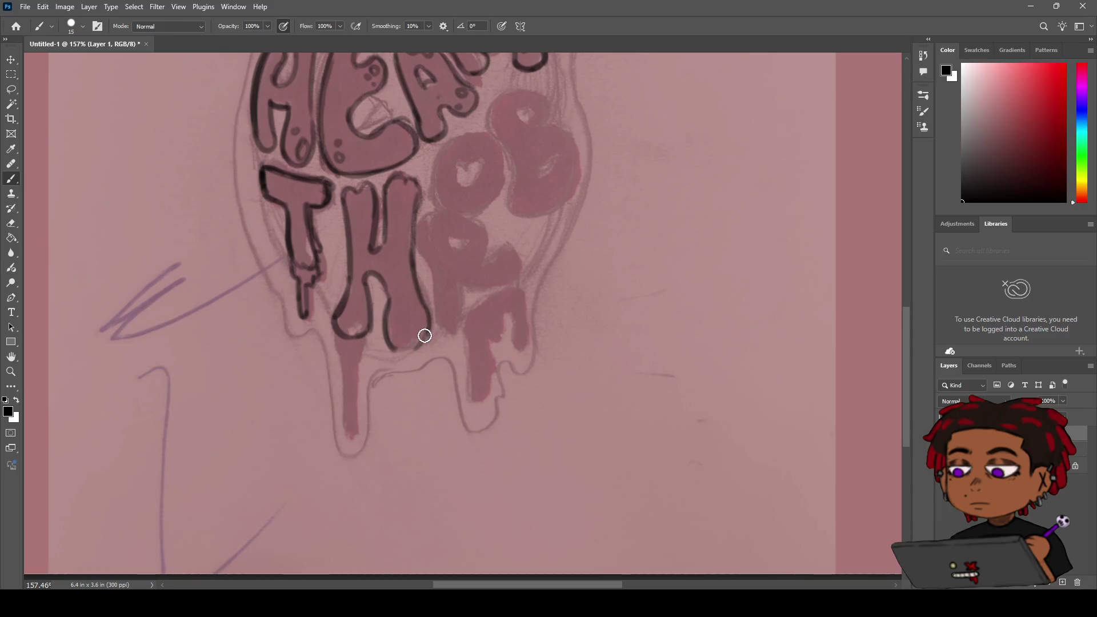
Step: Erase a rough part of the outline and redraw the right leg's left edge
key("e")
left_click_drag(393, 307, 387, 329)
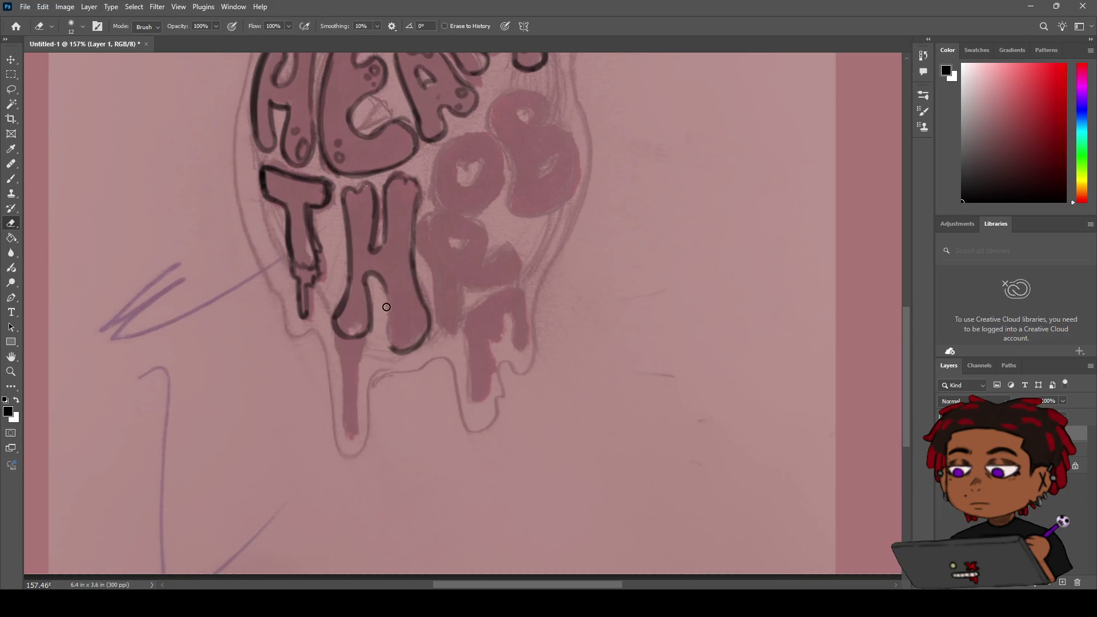
key("b")
mouse_move(384, 280)
left_mouse_down()
mouse_move(387, 340)
mouse_move(384, 288)
mouse_move(401, 338)
mouse_move(385, 288)
left_mouse_up()
key("ctrl+z")
key("ctrl+z")
key("ctrl+z")
left_click_drag(394, 342, 381, 289)
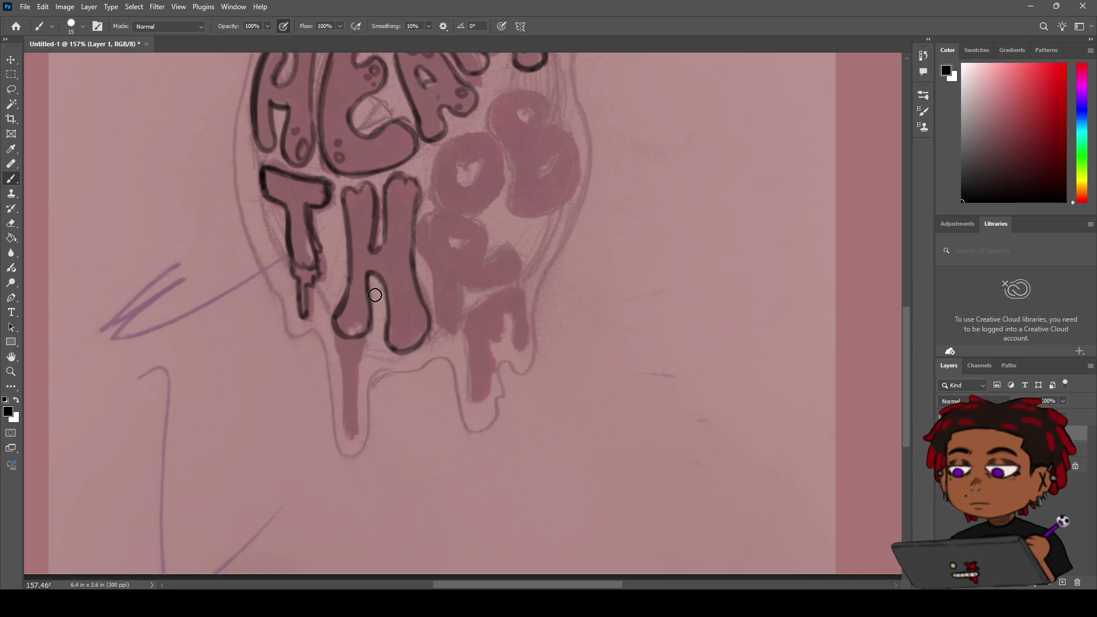
key("z")
key("e")
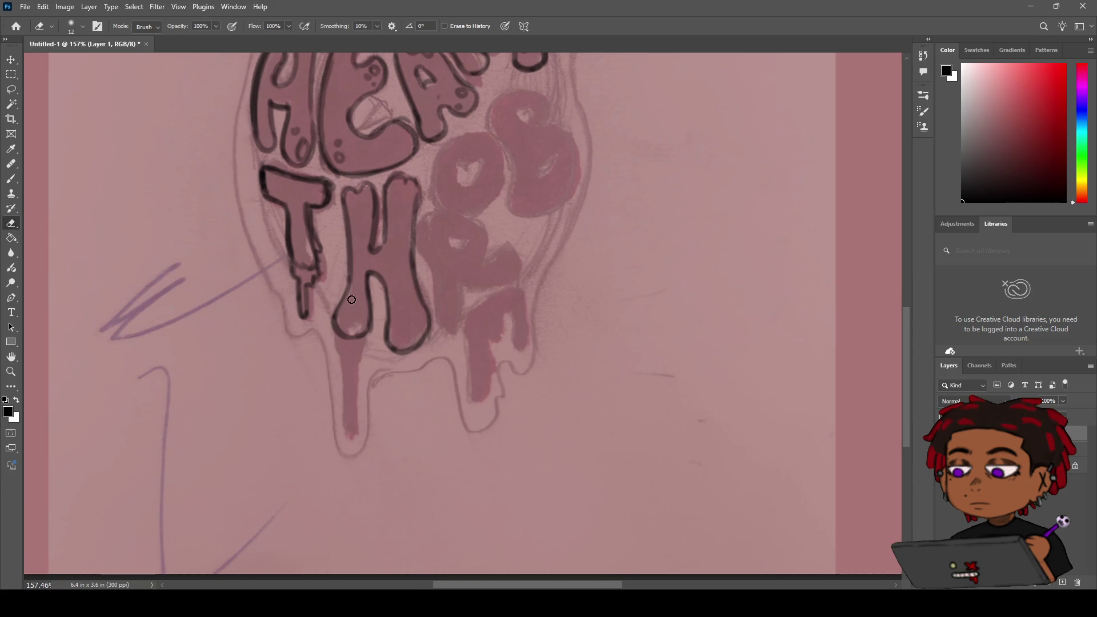
key("z")
scroll(349, 294, "down", 5)
scroll(345, 289, "up", 2)
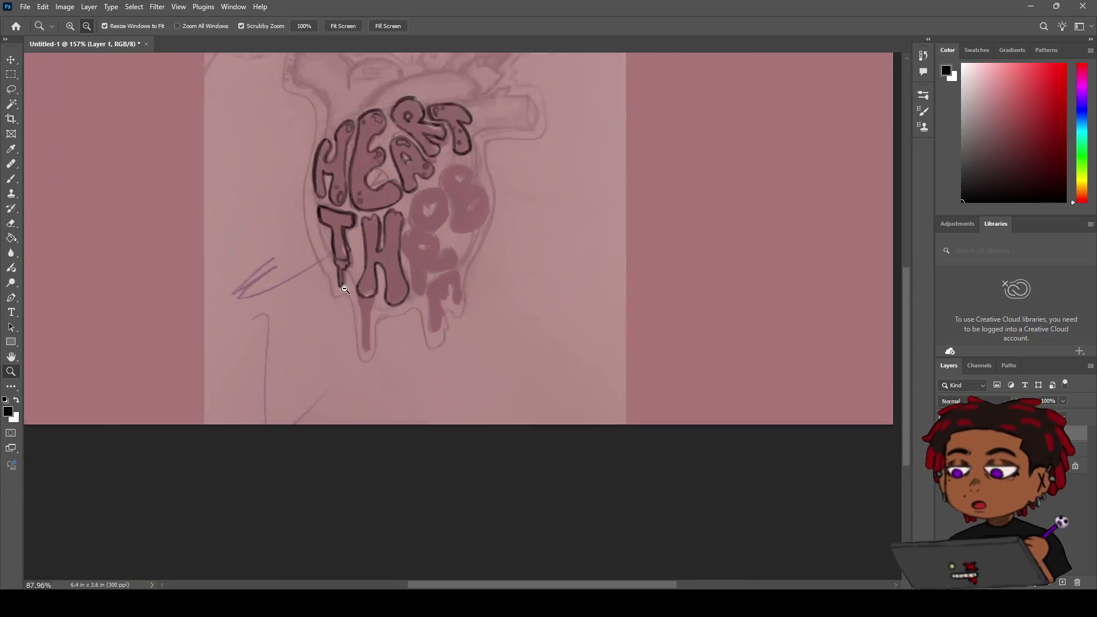
Step: Centre the H in view and ink its top edge
scroll(345, 289, "up", 4)
key("h")
left_click_drag(363, 312, 380, 291)
key("b")
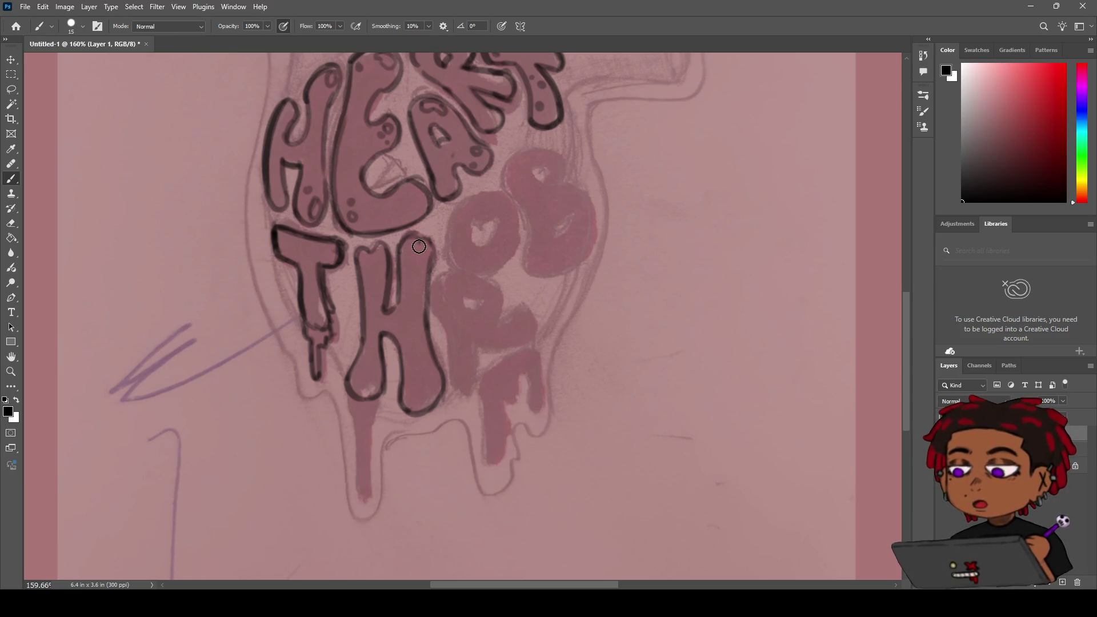
key("e")
key("b")
left_click_drag(408, 243, 431, 240)
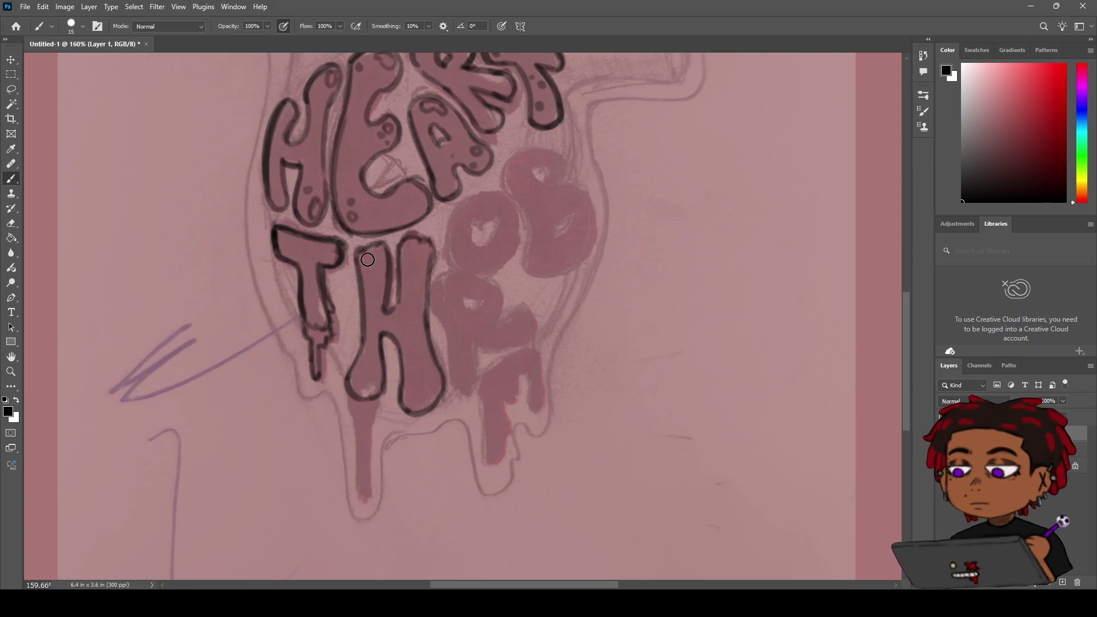
Step: Add two dots inside the H's left leg and one inside its right leg
left_click(365, 258)
left_click(374, 273)
left_click_drag(435, 373, 429, 403)
key("ctrl+z")
left_click_drag(426, 360, 426, 361)
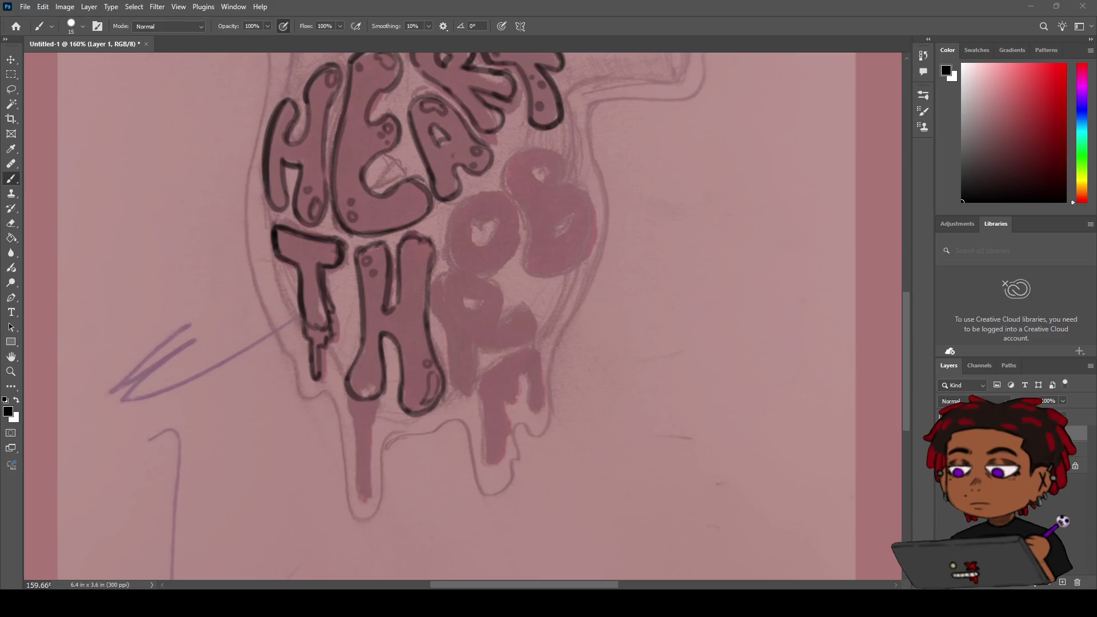
Step: Try a short line between the T and H, remove it, and recentre the heart
key("z")
mouse_move(502, 289)
left_mouse_down()
mouse_move(480, 268)
mouse_move(500, 246)
mouse_move(549, 246)
mouse_move(468, 247)
mouse_move(506, 249)
left_mouse_up()
key("b")
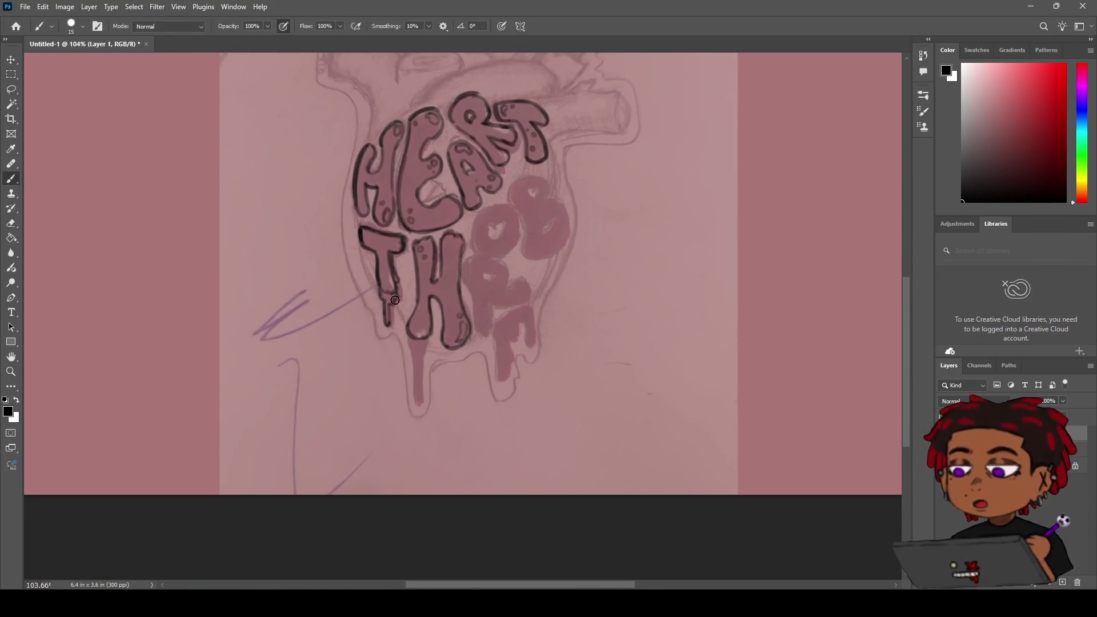
left_click_drag(407, 267, 407, 287)
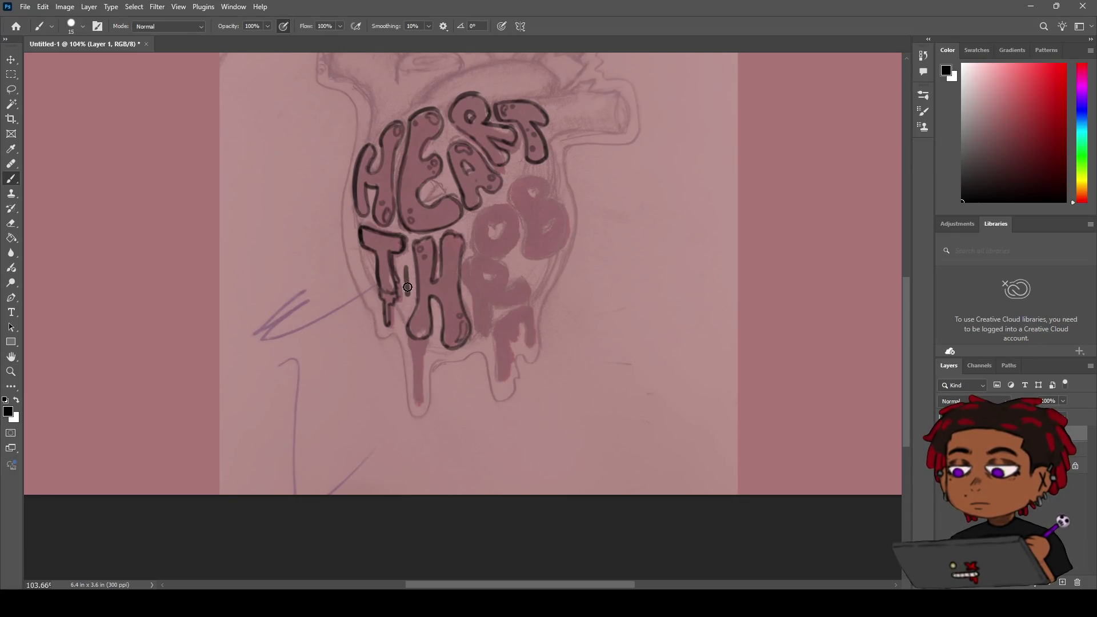
key("ctrl+z")
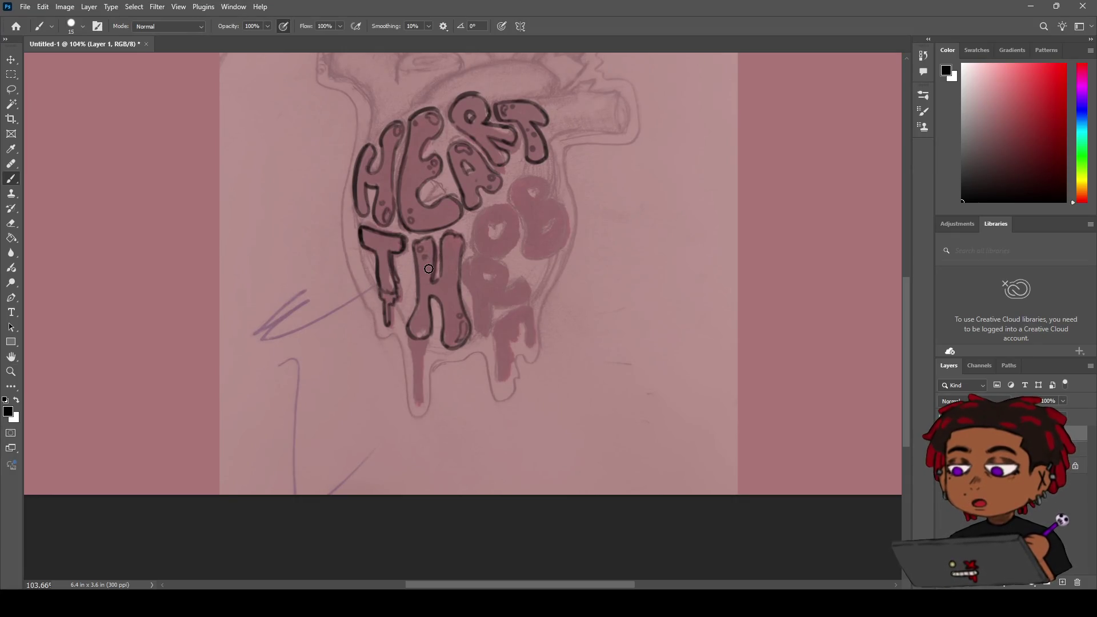
key("h")
mouse_move(431, 254)
left_mouse_down()
mouse_move(412, 310)
mouse_move(395, 322)
mouse_move(404, 332)
mouse_move(380, 282)
left_mouse_up()
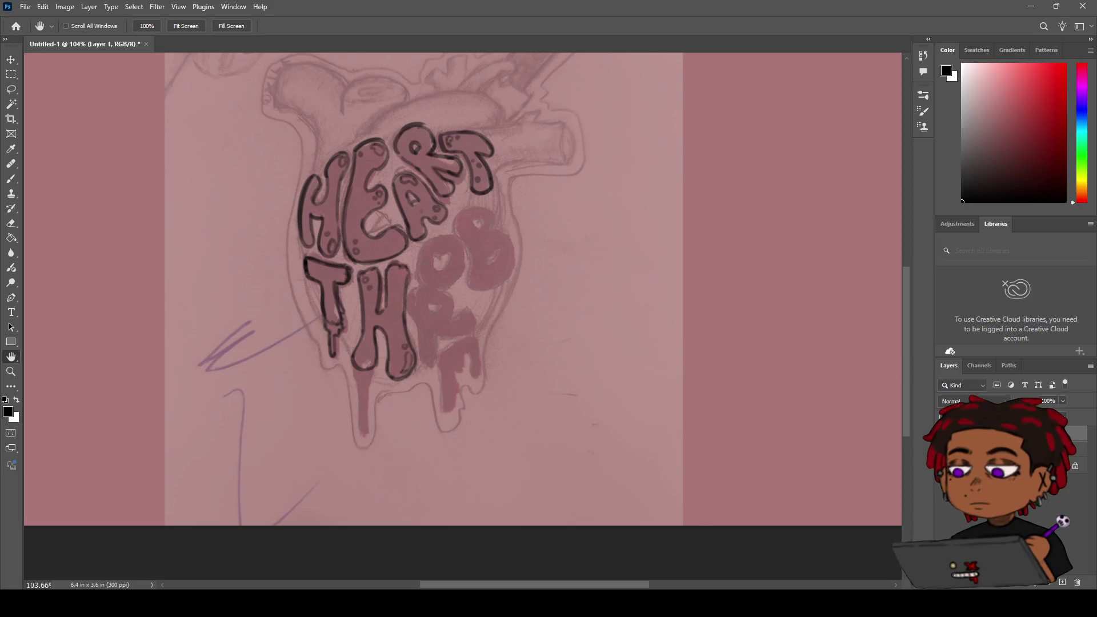
Step: Check the inking with the pink sketch hidden, then try a curved stroke beside the R
left_click(943, 454)
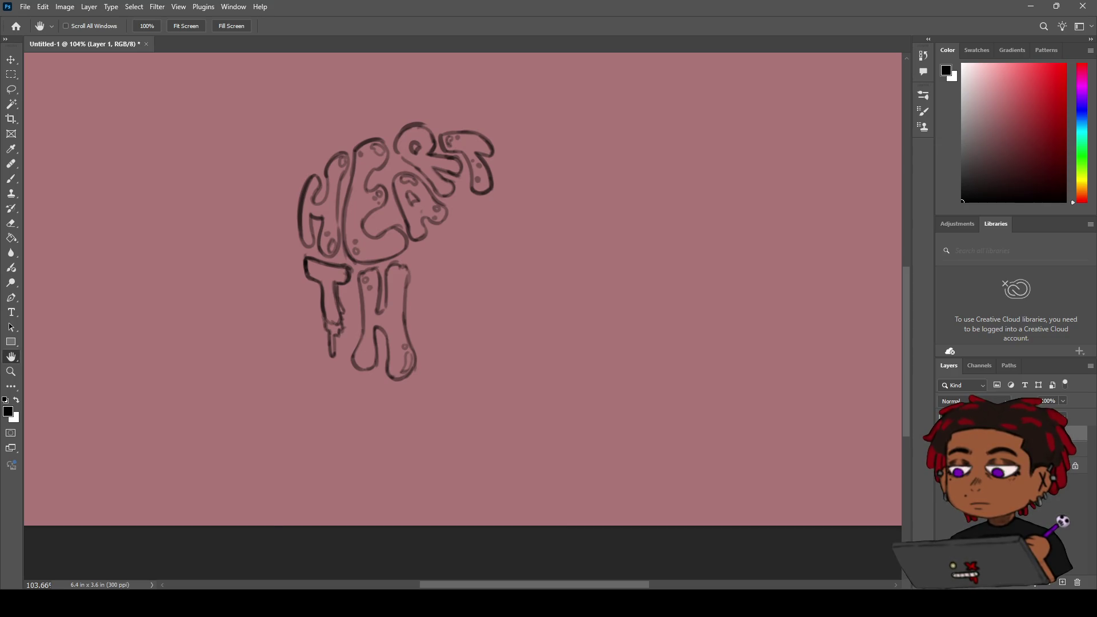
left_click(943, 454)
key("z")
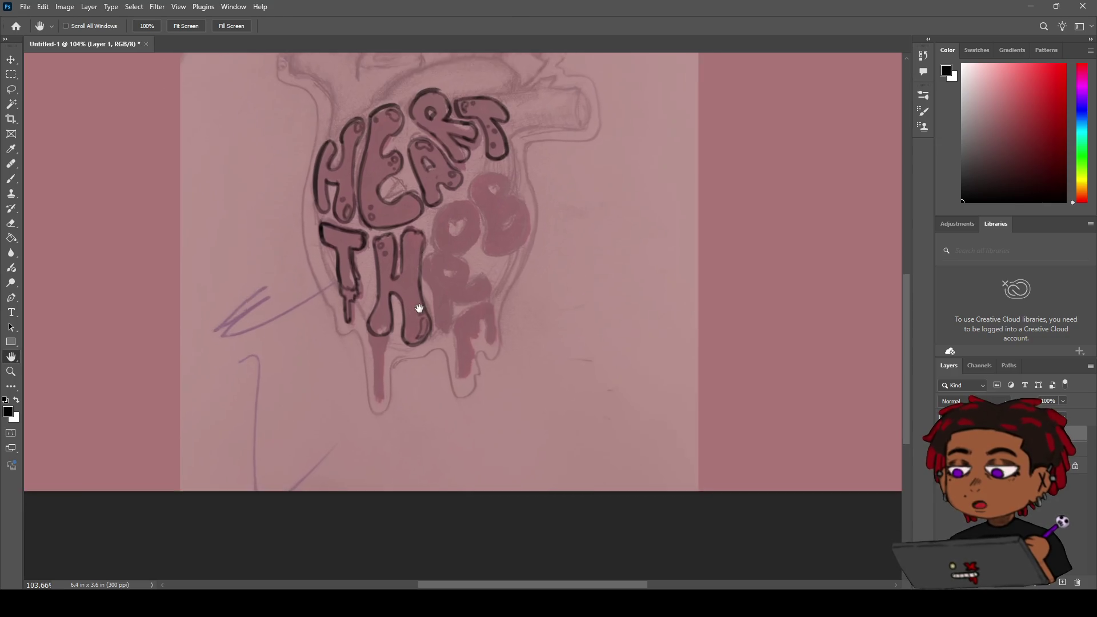
scroll(446, 294, "up", 5)
key("b")
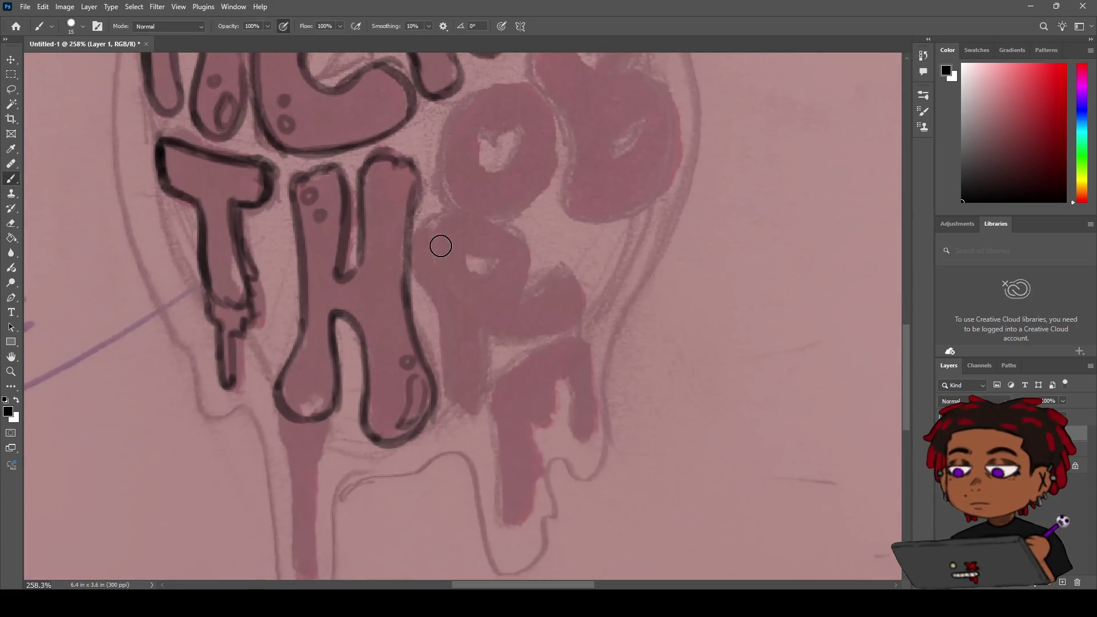
mouse_move(436, 215)
left_mouse_down()
mouse_move(429, 262)
mouse_move(453, 287)
left_mouse_up()
key("ctrl+z")
key("ctrl+z")
Step: Redraw a thicker outline along the R stem's left edge
key("z")
scroll(423, 256, "down", 3)
scroll(424, 257, "down", 2)
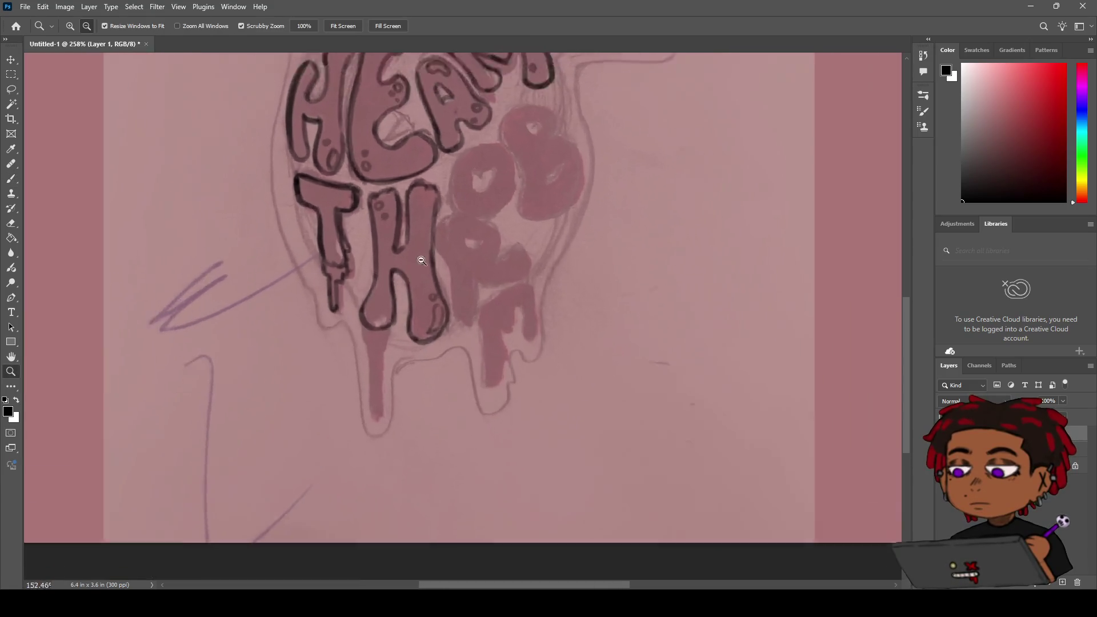
scroll(423, 252, "up", 4)
mouse_move(429, 232)
left_mouse_down()
mouse_move(423, 303)
mouse_move(416, 294)
mouse_move(430, 332)
left_mouse_up()
key("b")
key("ctrl+z")
mouse_move(433, 284)
left_mouse_down()
mouse_move(438, 313)
mouse_move(421, 331)
mouse_move(448, 431)
left_mouse_up()
Step: Extend the R's left outline down to its base
key("ctrl+z")
key("ctrl+z")
mouse_move(433, 367)
left_mouse_down()
mouse_move(444, 414)
mouse_move(465, 405)
left_mouse_up()
key("ctrl+z")
key("ctrl+z")
mouse_move(436, 357)
left_mouse_down()
mouse_move(436, 430)
mouse_move(468, 437)
mouse_move(464, 373)
left_mouse_up()
key("ctrl+z")
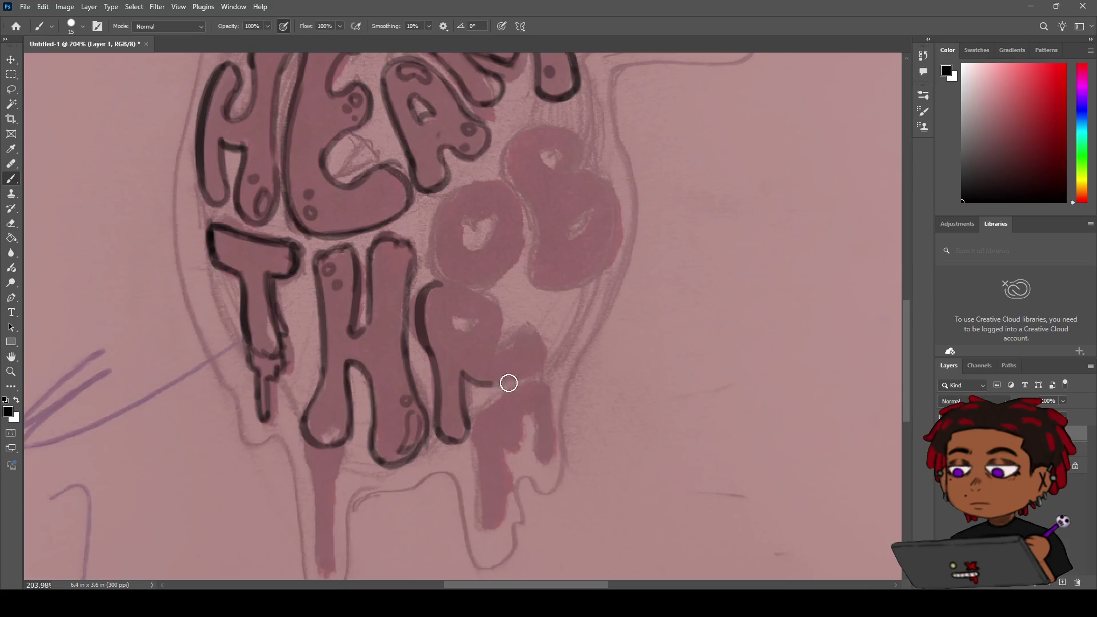
Step: Ink the bottom curve of the R's bowl in black, then zoom out to review the lettering
key("z")
scroll(490, 316, "down", 5)
scroll(480, 345, "up", 5)
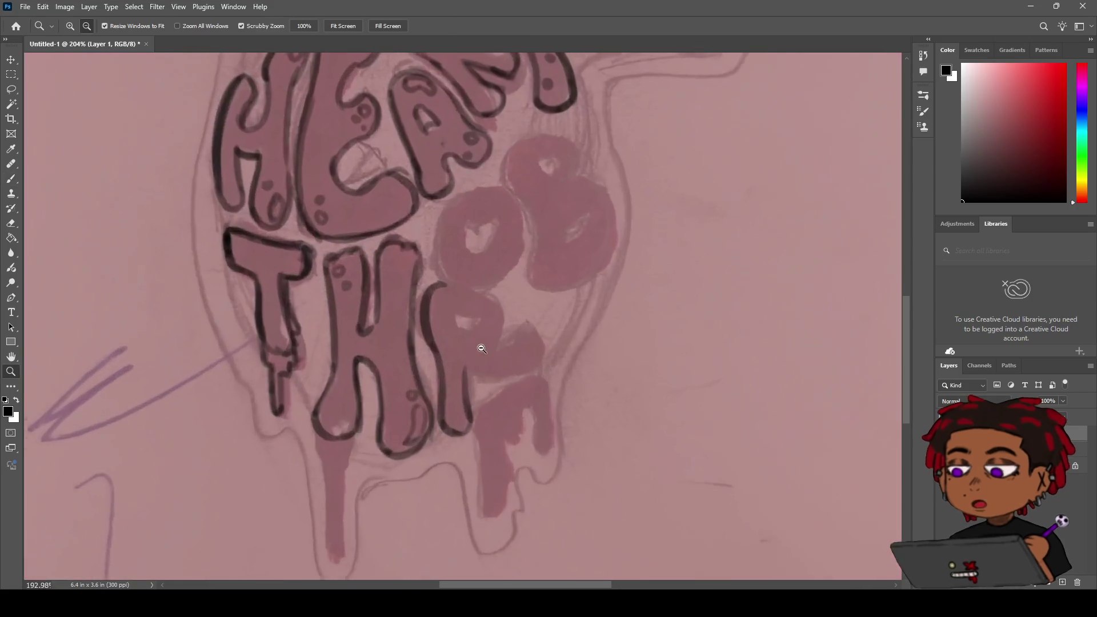
key("b")
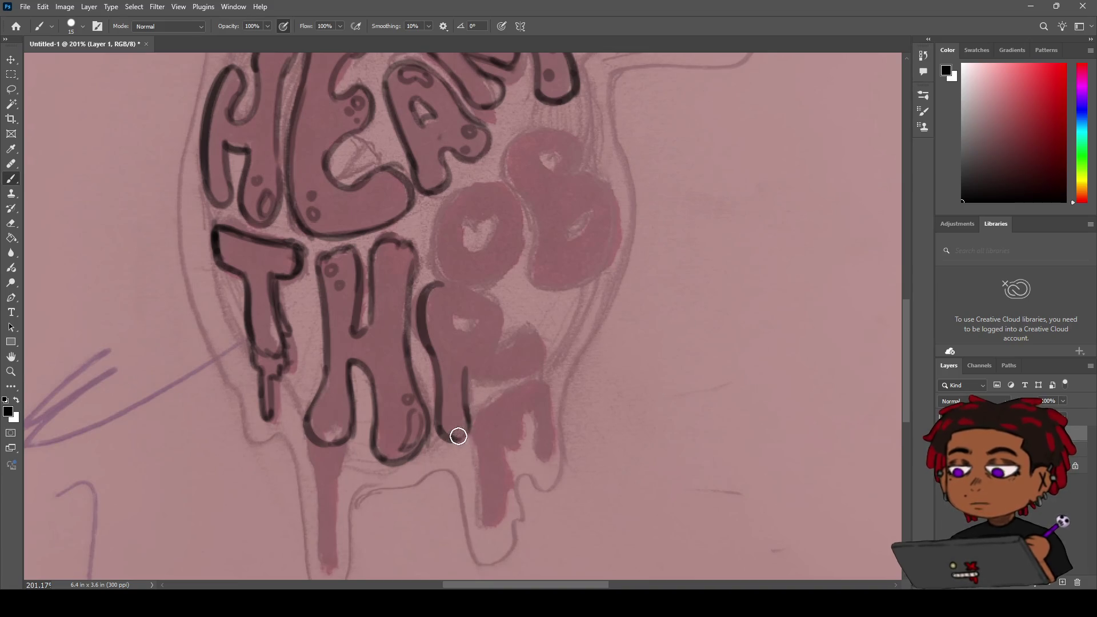
left_click_drag(466, 384, 536, 367)
mouse_move(467, 365)
left_mouse_down()
mouse_move(522, 367)
mouse_move(528, 343)
left_mouse_up()
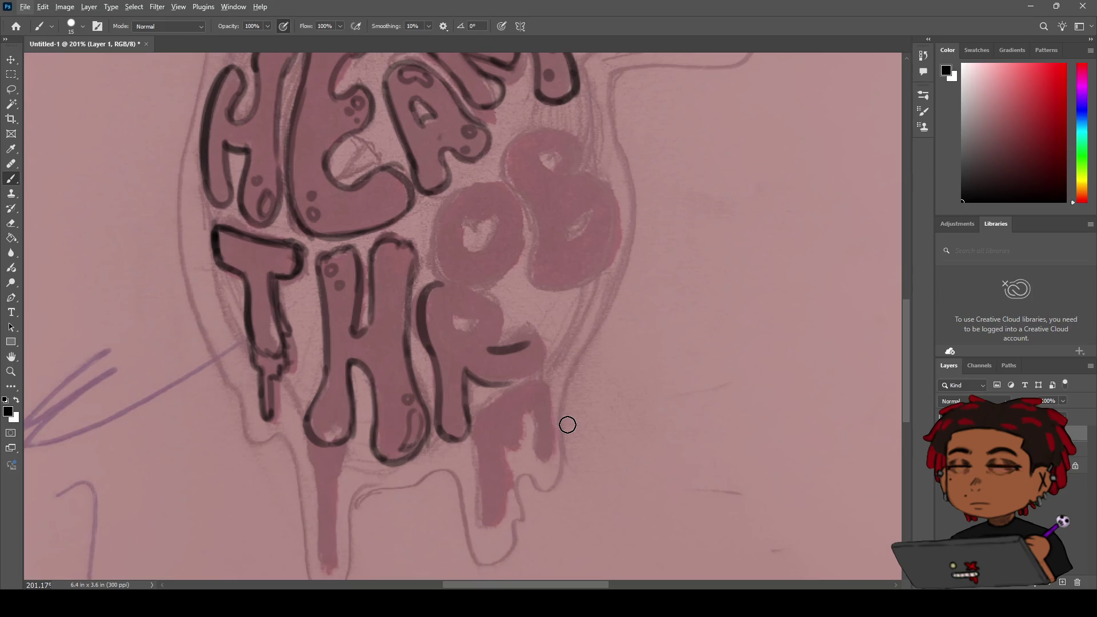
key("z")
left_click_drag(565, 423, 363, 403)
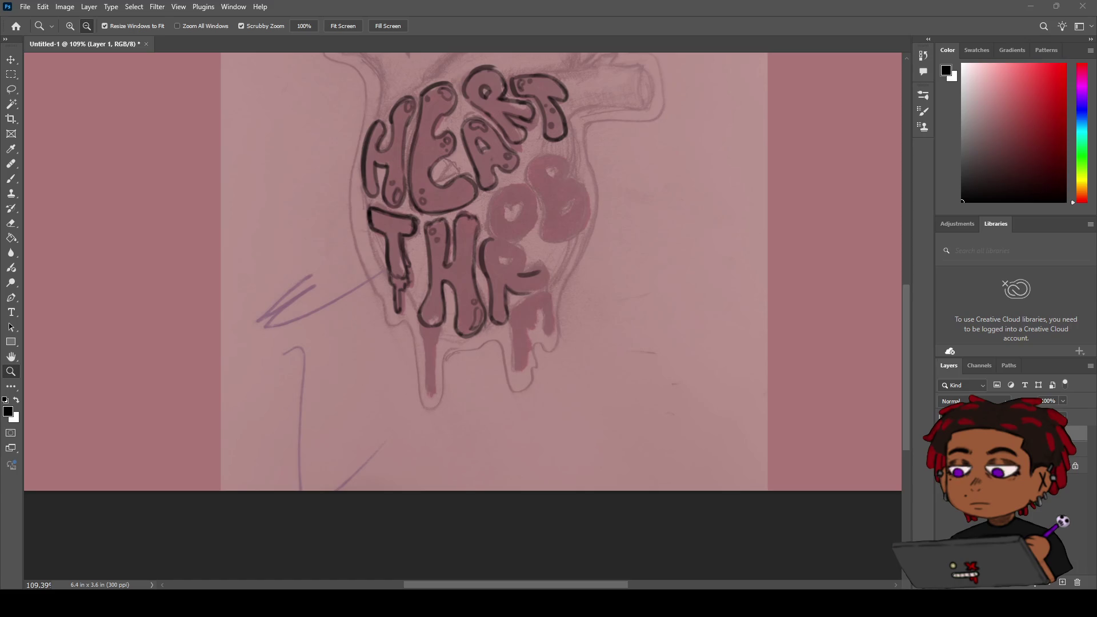
Step: Zoom in on the R and redraw the loop of its bowl, extending it right
key("h")
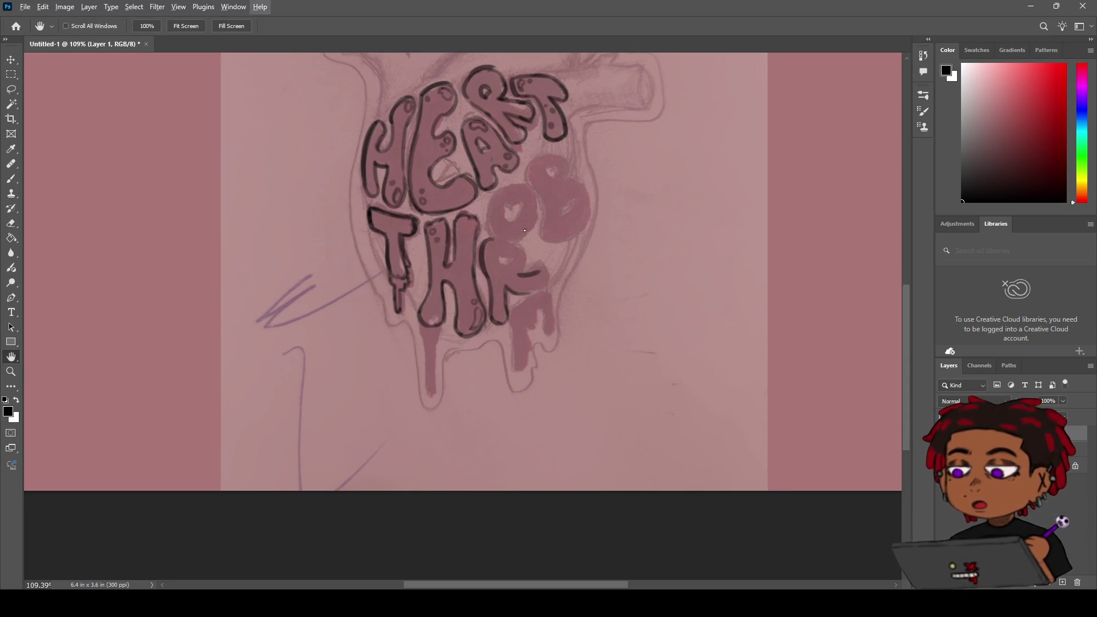
left_click(477, 247)
mouse_move(477, 247)
left_mouse_down()
mouse_move(457, 262)
mouse_move(518, 235)
left_mouse_up()
mouse_move(498, 282)
left_mouse_down()
mouse_move(479, 269)
mouse_move(474, 200)
mouse_move(454, 162)
left_mouse_up()
scroll(474, 199, "up", 3)
mouse_move(447, 461)
left_mouse_down()
mouse_move(418, 299)
mouse_move(465, 308)
mouse_move(465, 369)
left_mouse_up()
key("ctrl+z")
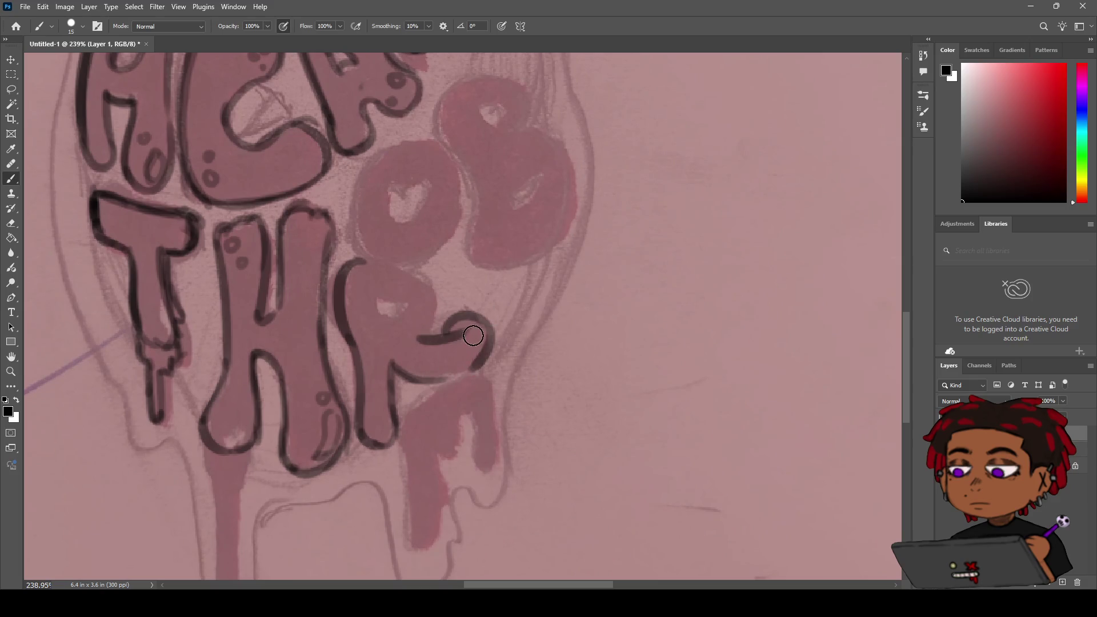
key("ctrl+z")
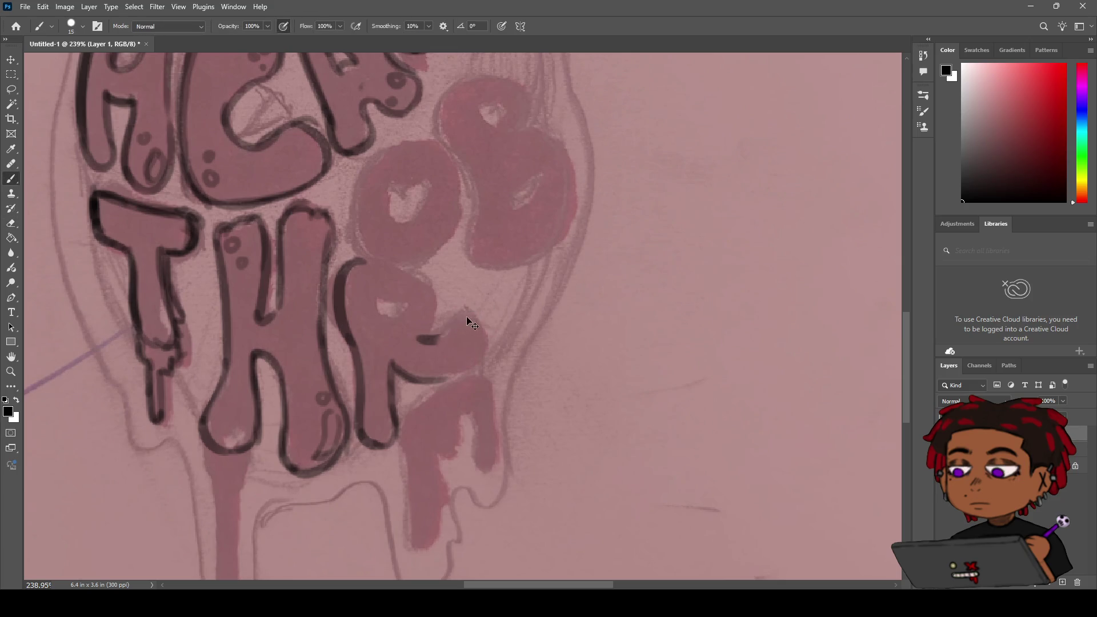
mouse_move(426, 340)
left_mouse_down()
mouse_move(478, 318)
mouse_move(445, 365)
mouse_move(399, 365)
mouse_move(467, 357)
mouse_move(463, 326)
mouse_move(496, 324)
left_mouse_up()
key("z")
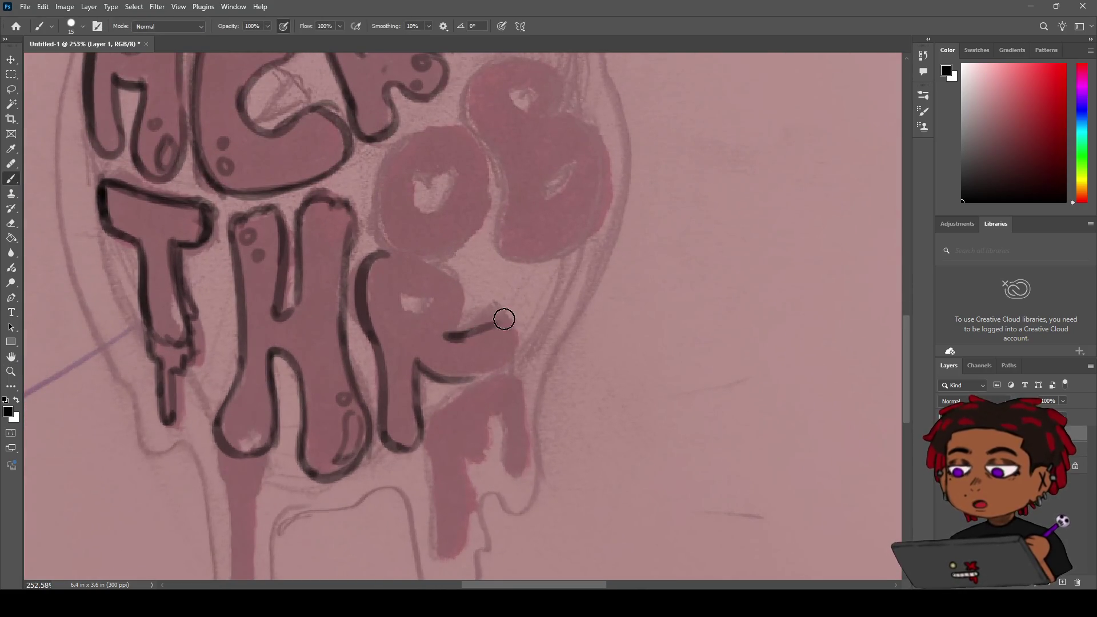
mouse_move(449, 337)
left_mouse_down()
mouse_move(470, 340)
mouse_move(497, 316)
mouse_move(511, 326)
mouse_move(495, 326)
mouse_move(500, 370)
mouse_move(449, 369)
mouse_move(515, 357)
left_mouse_up()
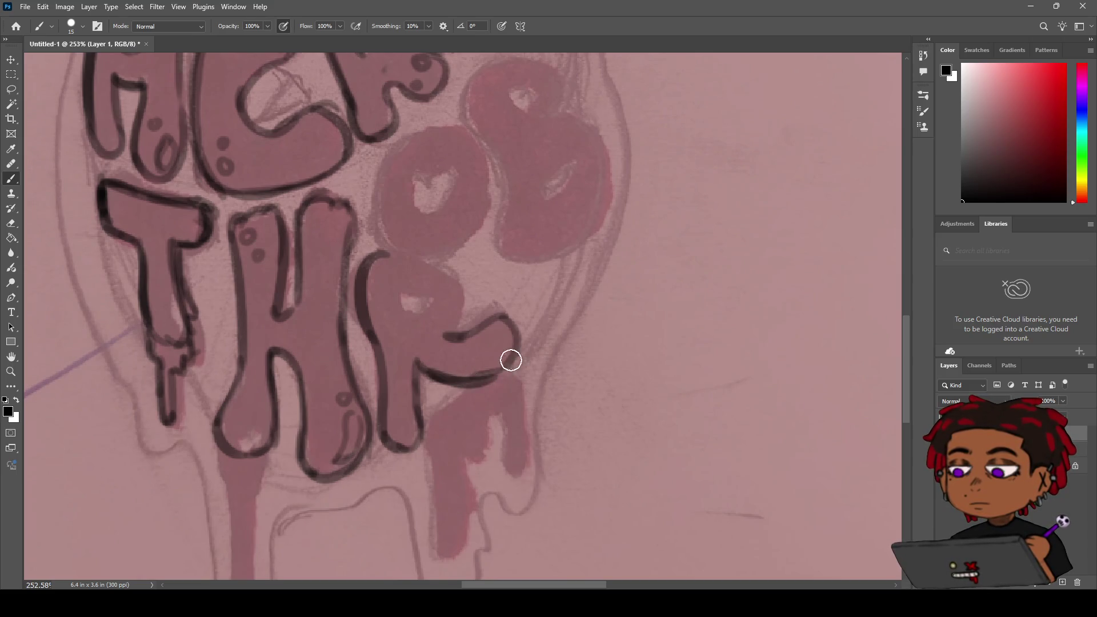
Step: Ink a smooth outline along the R's curling leg, redoing rough strokes
key("z")
scroll(446, 359, "down", 5)
scroll(446, 358, "up", 5)
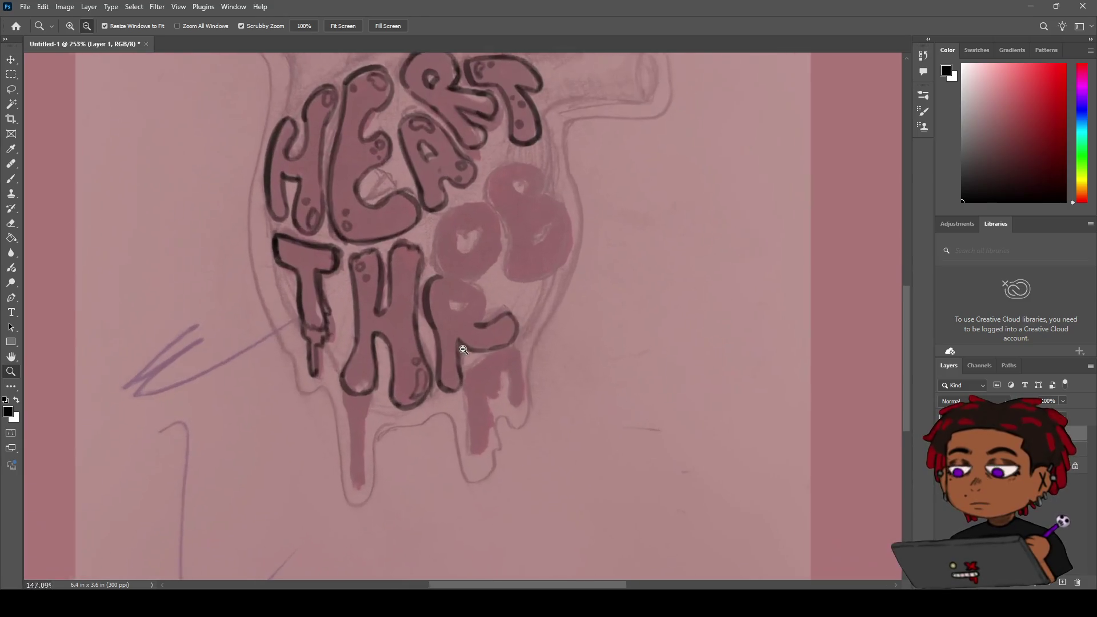
scroll(469, 364, "up", 2)
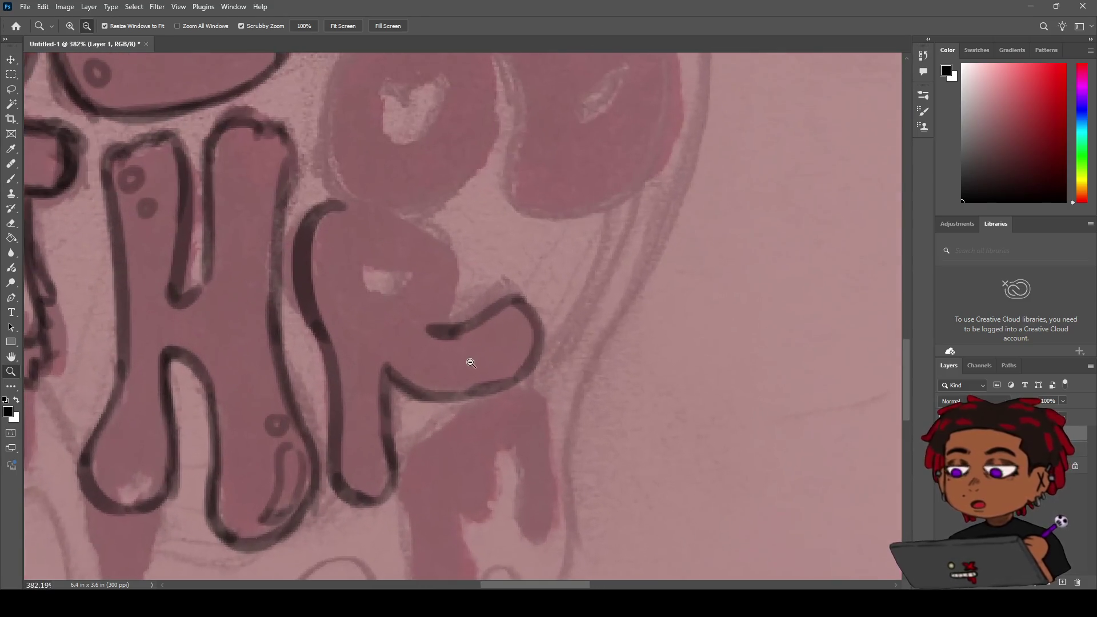
key("b")
left_click_drag(390, 367, 506, 386)
key("ctrl+z")
mouse_move(404, 374)
left_mouse_down()
mouse_move(531, 357)
mouse_move(431, 397)
left_mouse_up()
key("ctrl+z")
key("z")
scroll(338, 388, "down", 7)
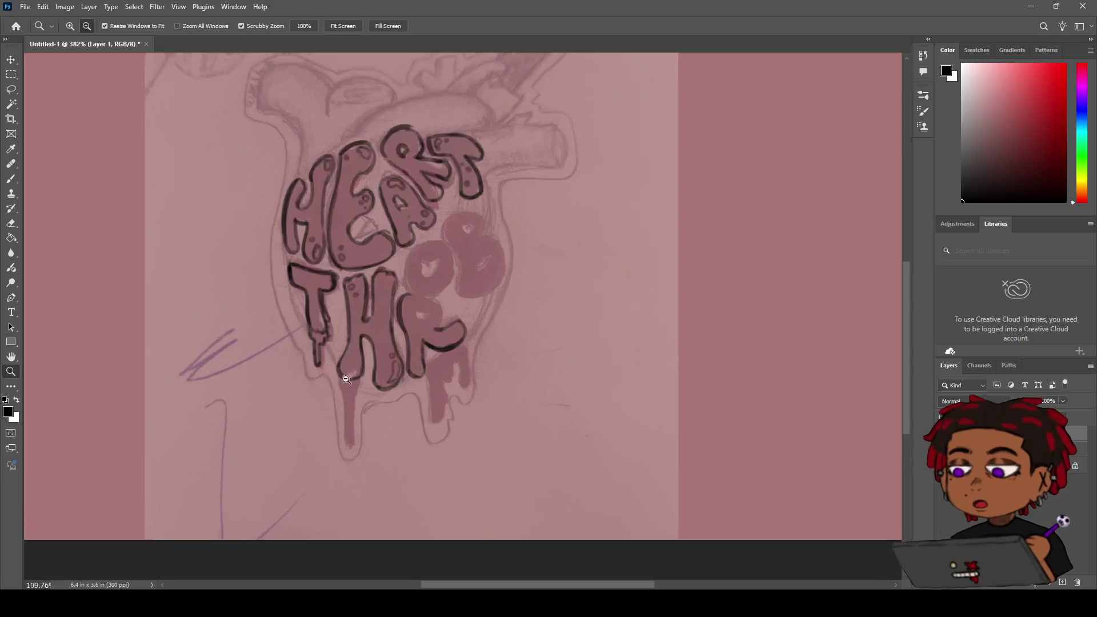
scroll(338, 388, "up", 4)
scroll(362, 366, "up", 4)
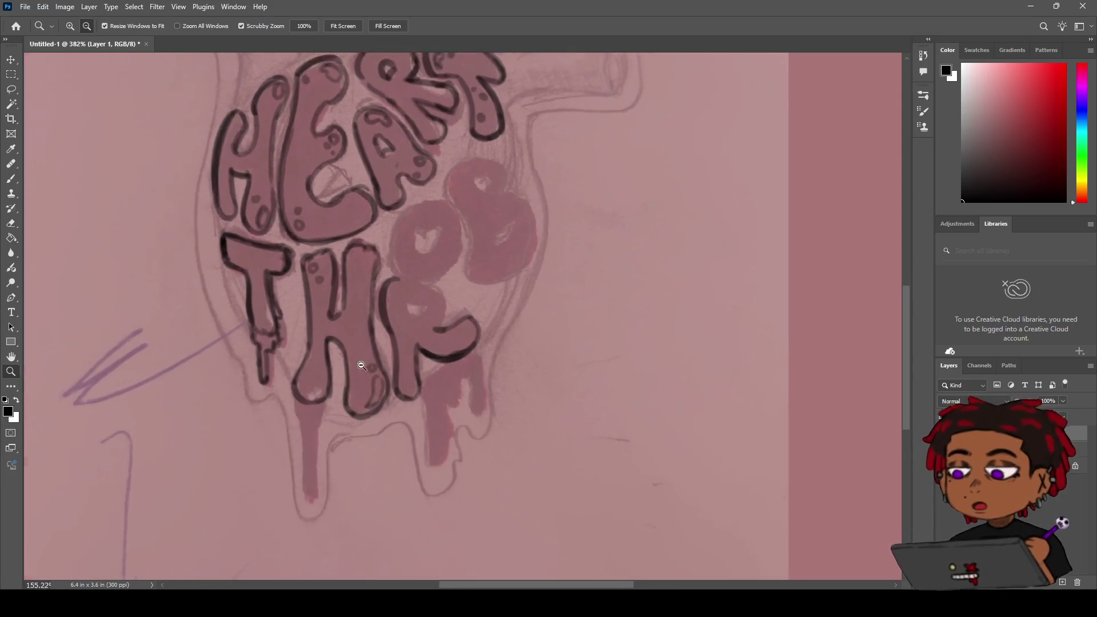
key("b")
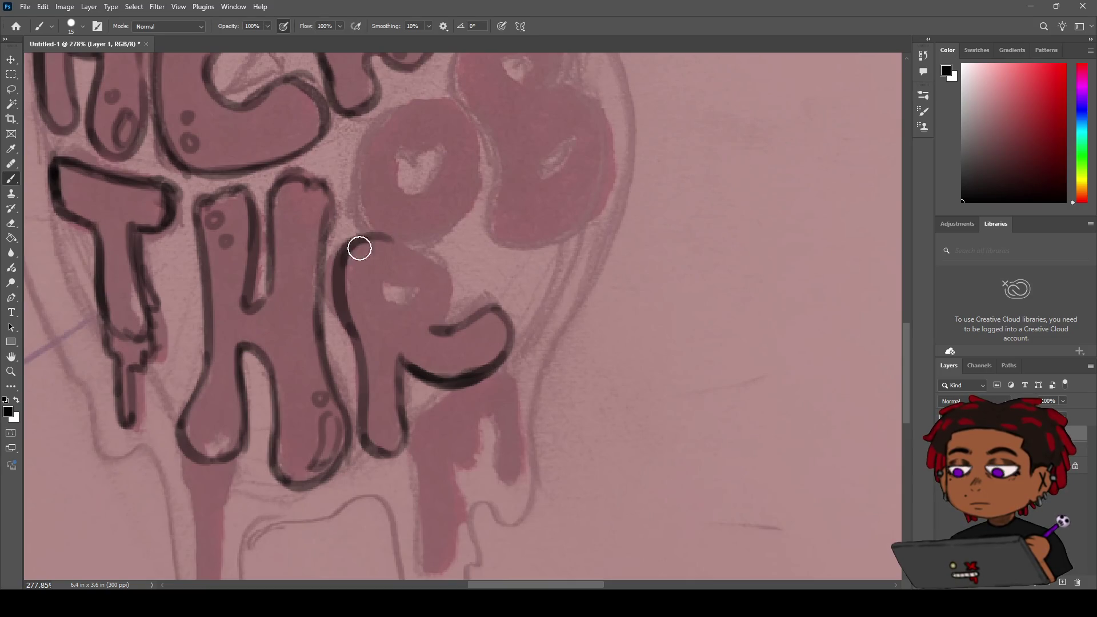
Step: Outline the rounded top of the R's bowl in black, trimming its lower end
mouse_move(374, 235)
left_mouse_down()
mouse_move(453, 269)
mouse_move(459, 286)
left_mouse_up()
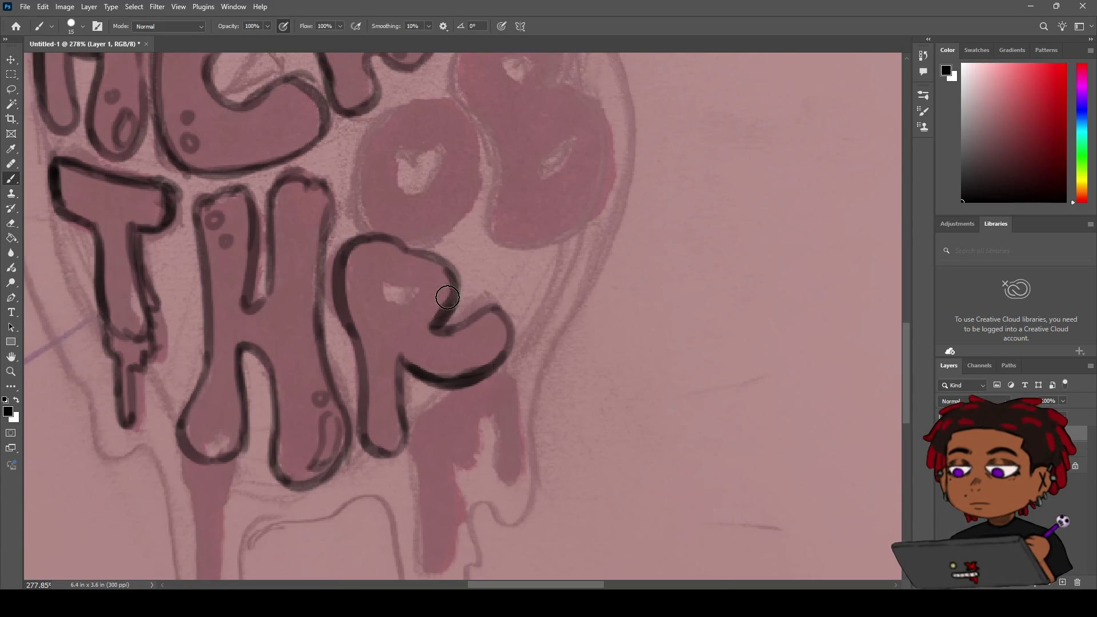
key("ctrl+z")
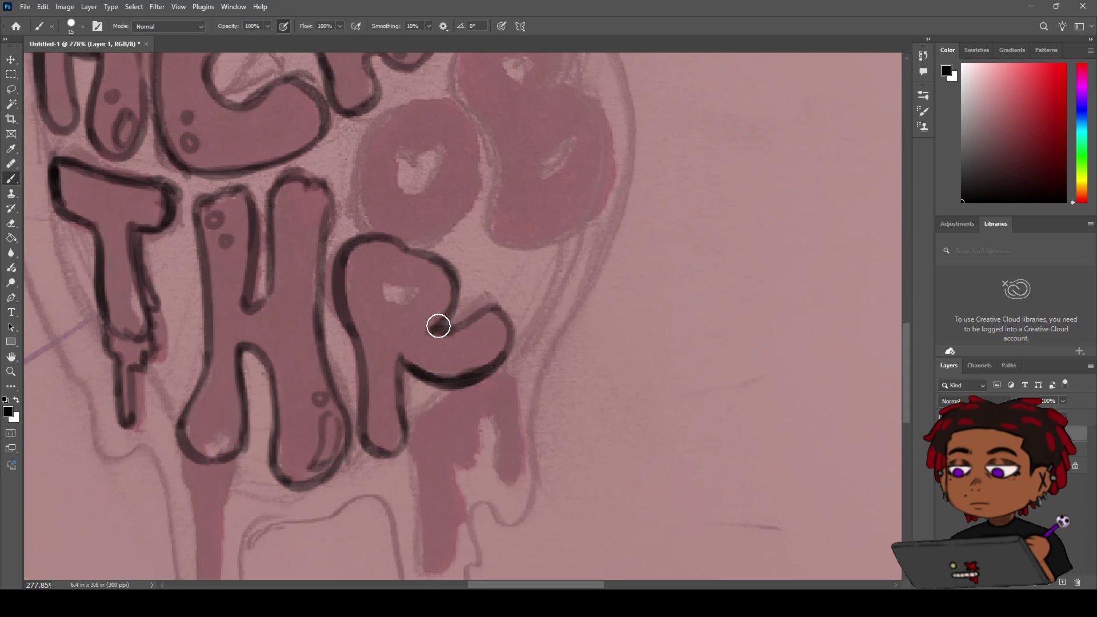
key("z")
mouse_move(436, 227)
left_mouse_down()
mouse_move(357, 287)
mouse_move(451, 241)
mouse_move(427, 242)
mouse_move(371, 288)
mouse_move(415, 251)
left_mouse_up()
key("e")
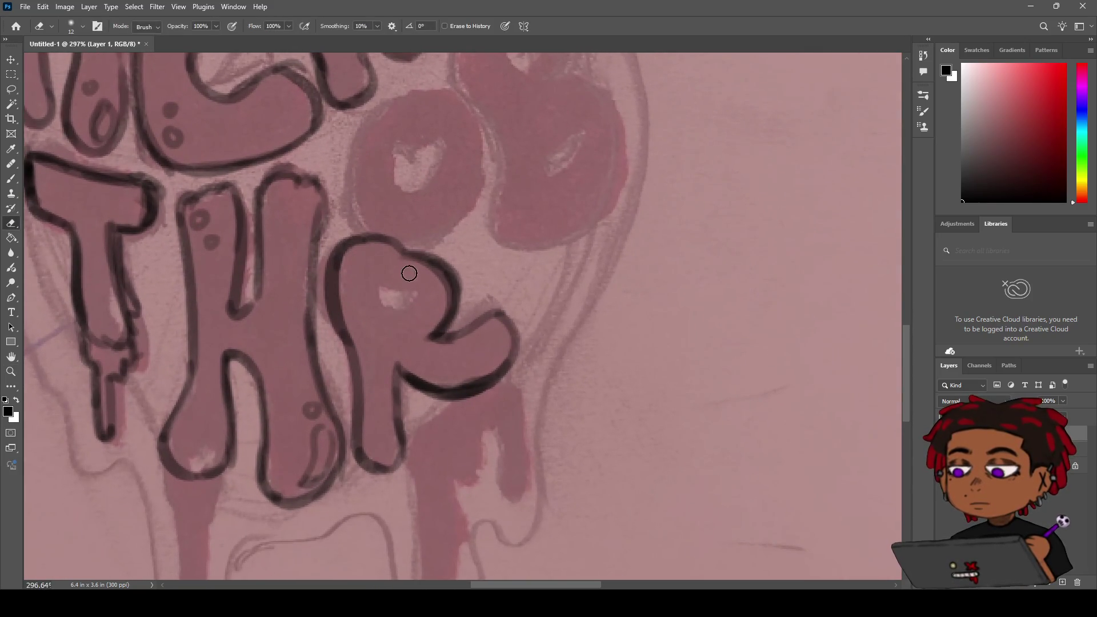
key("z")
mouse_move(421, 240)
left_mouse_down()
mouse_move(383, 267)
mouse_move(393, 278)
left_mouse_up()
key("b")
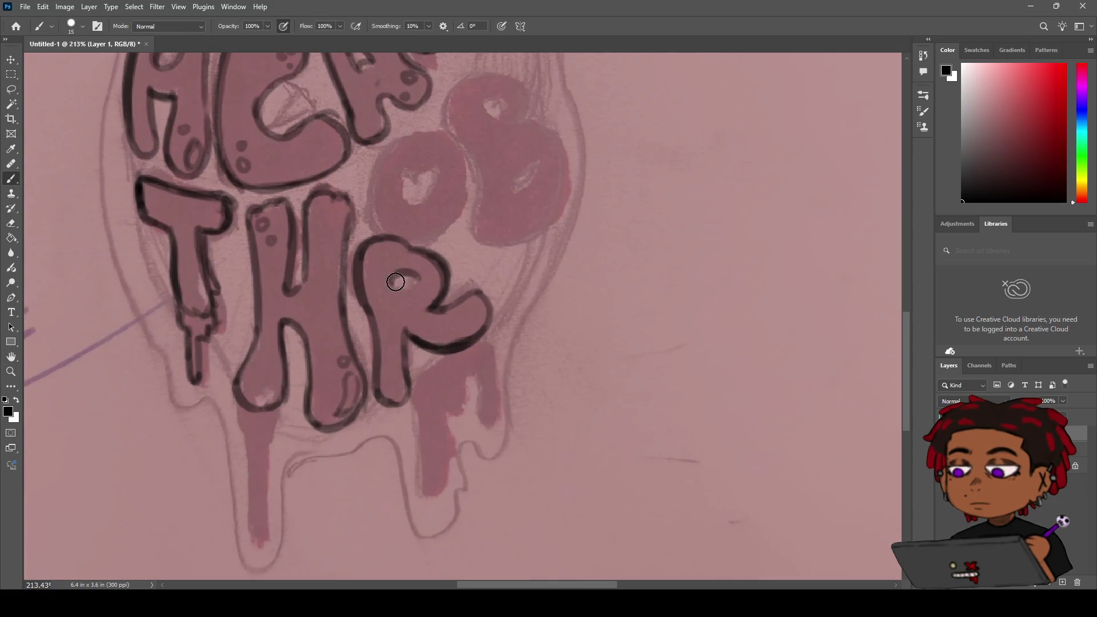
Step: Ink the outline of the R's inner hole, then zoom out to 100% to review
left_click_drag(392, 277, 393, 288)
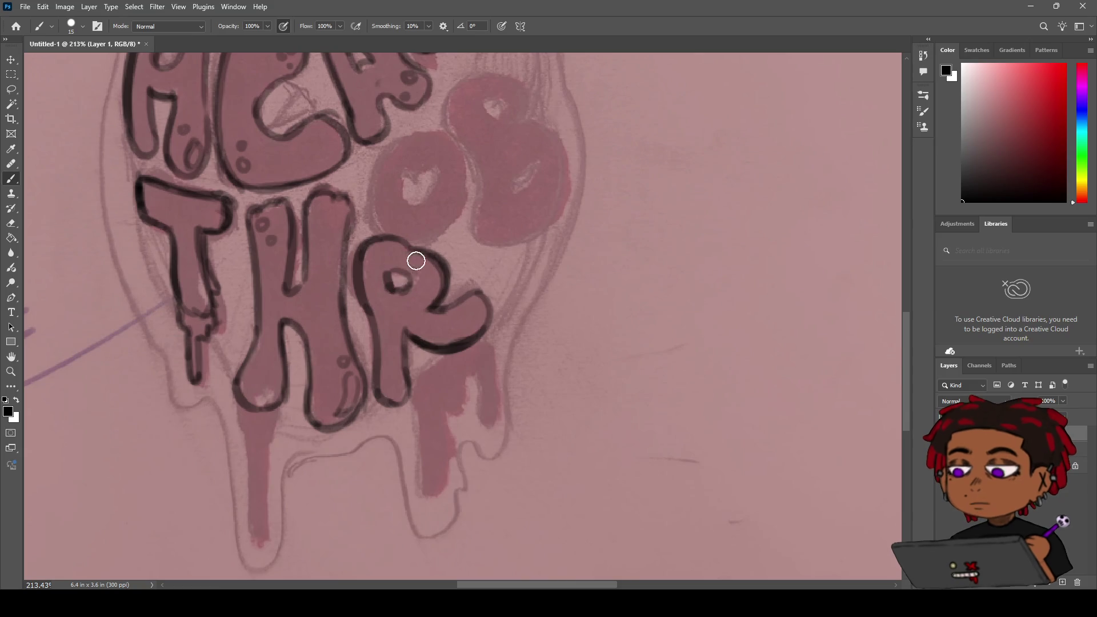
key("h")
mouse_move(423, 247)
left_mouse_down()
mouse_move(416, 299)
mouse_move(430, 329)
mouse_move(419, 339)
left_mouse_up()
key("b")
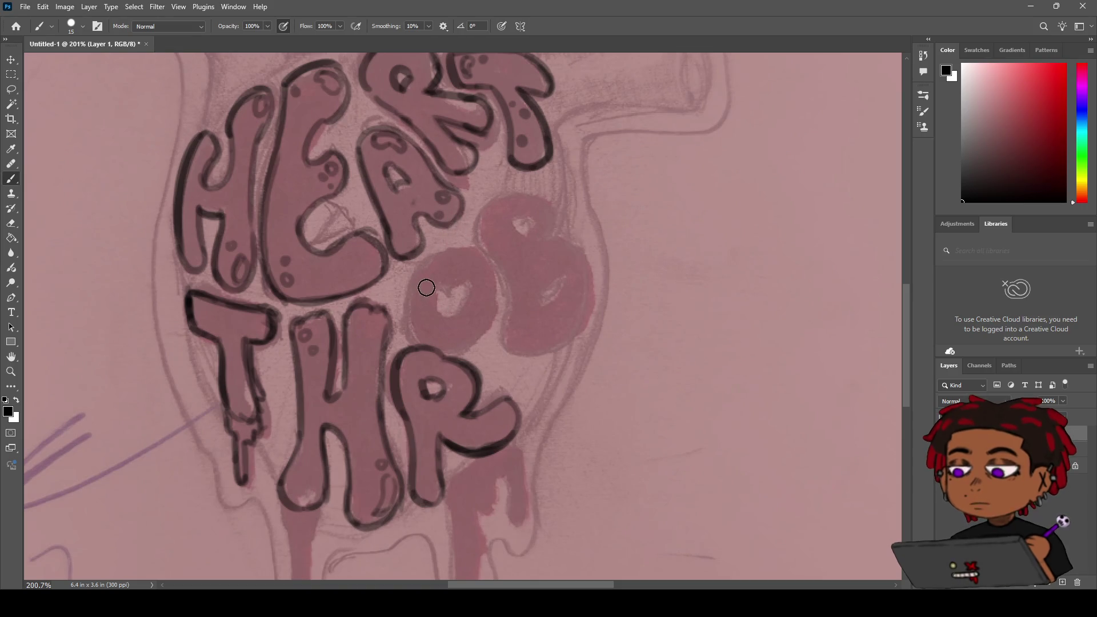
key("z")
mouse_move(458, 255)
left_mouse_down()
mouse_move(425, 288)
mouse_move(474, 242)
left_mouse_up()
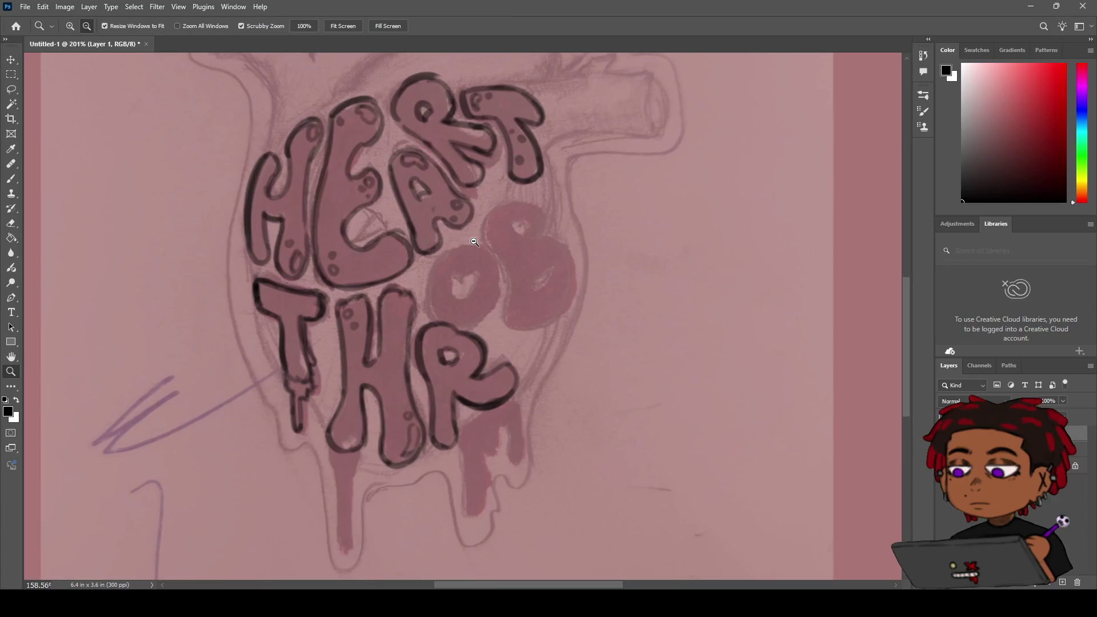
left_click(474, 241, "alt")
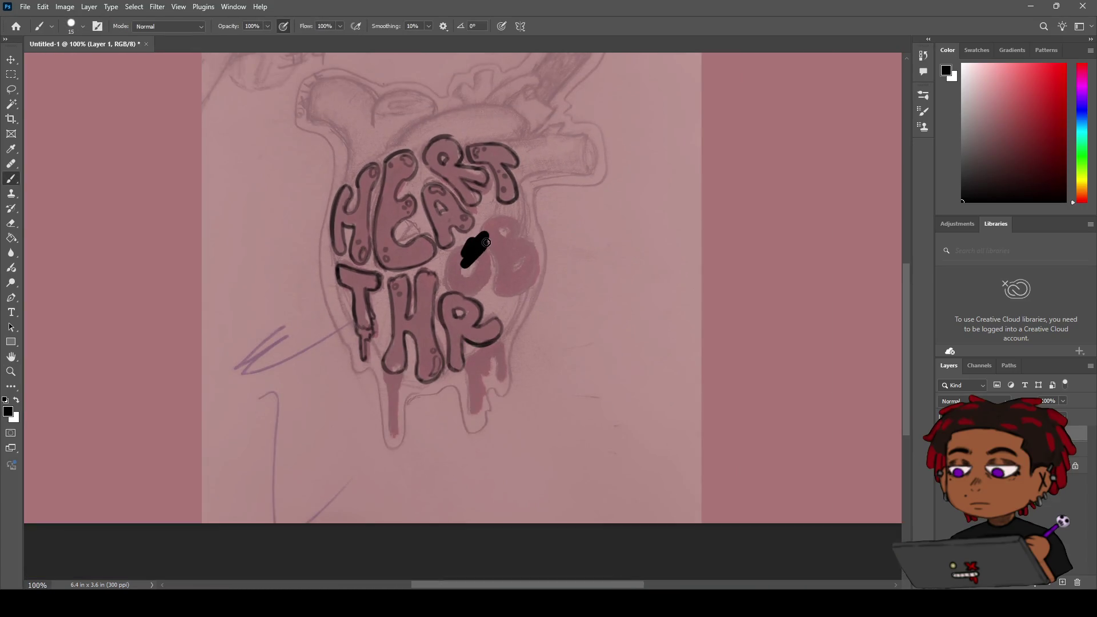
left_click_drag(474, 244, 527, 225)
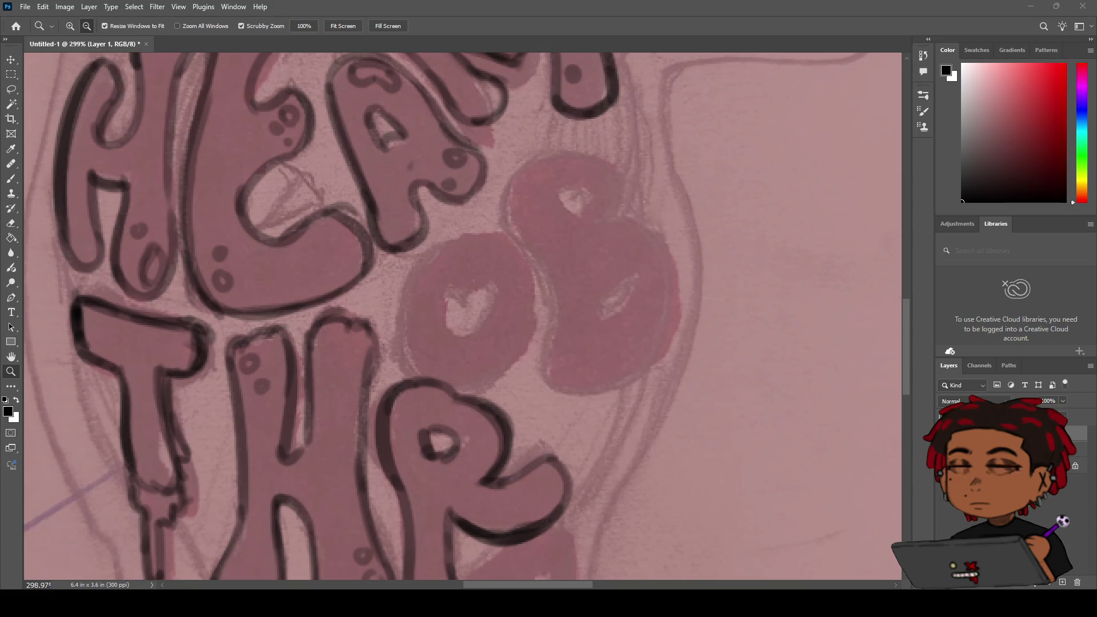
Step: Ink an arc along the O's top-left edge, redrawing it until even
scroll(480, 309, "down", 5)
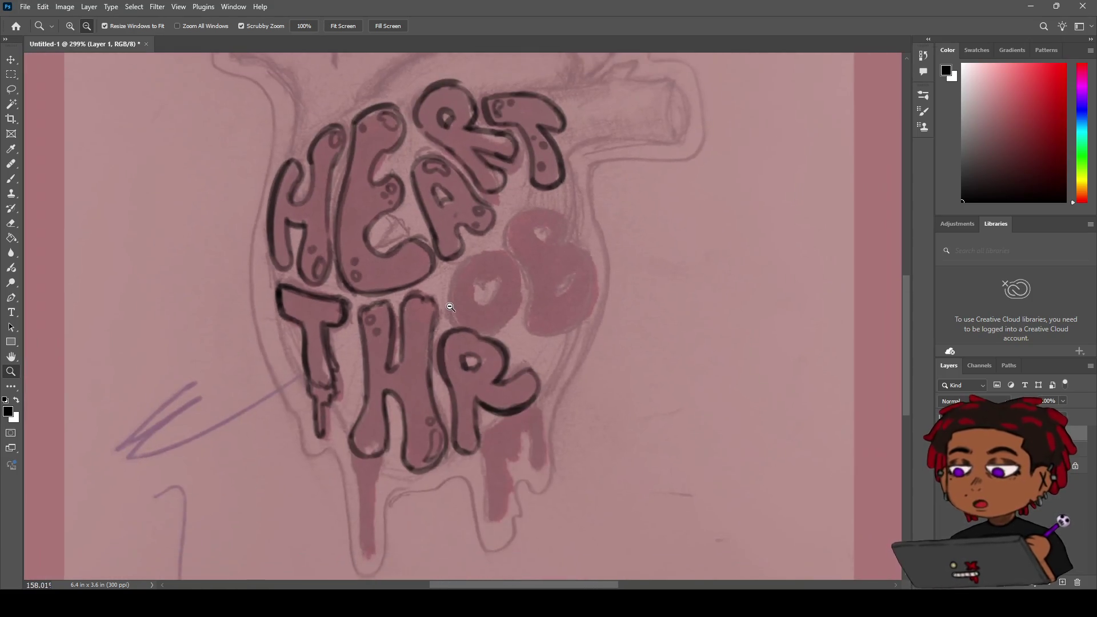
scroll(480, 309, "up", 5)
key("b")
left_click_drag(399, 284, 496, 233)
key("ctrl+z")
left_click_drag(397, 286, 498, 233)
key("ctrl+z")
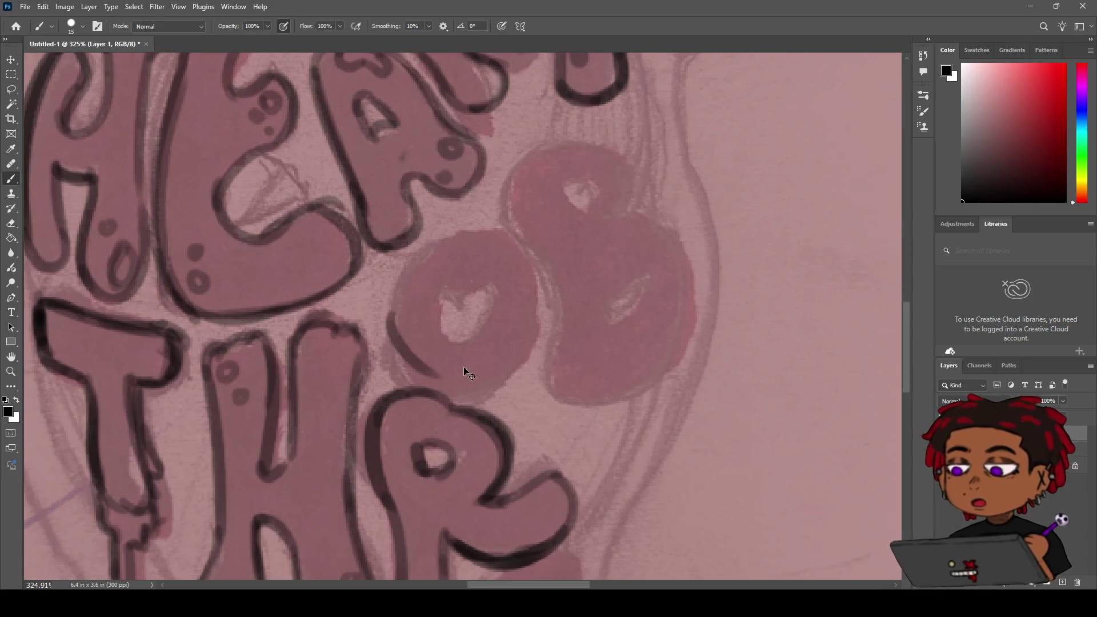
left_click_drag(394, 312, 505, 247)
key("ctrl+z")
Step: Continue the O's black ring outline over its top, both sides and lower right
mouse_move(394, 320)
left_mouse_down()
mouse_move(441, 240)
mouse_move(502, 243)
mouse_move(535, 286)
left_mouse_up()
left_click_drag(468, 244, 534, 323)
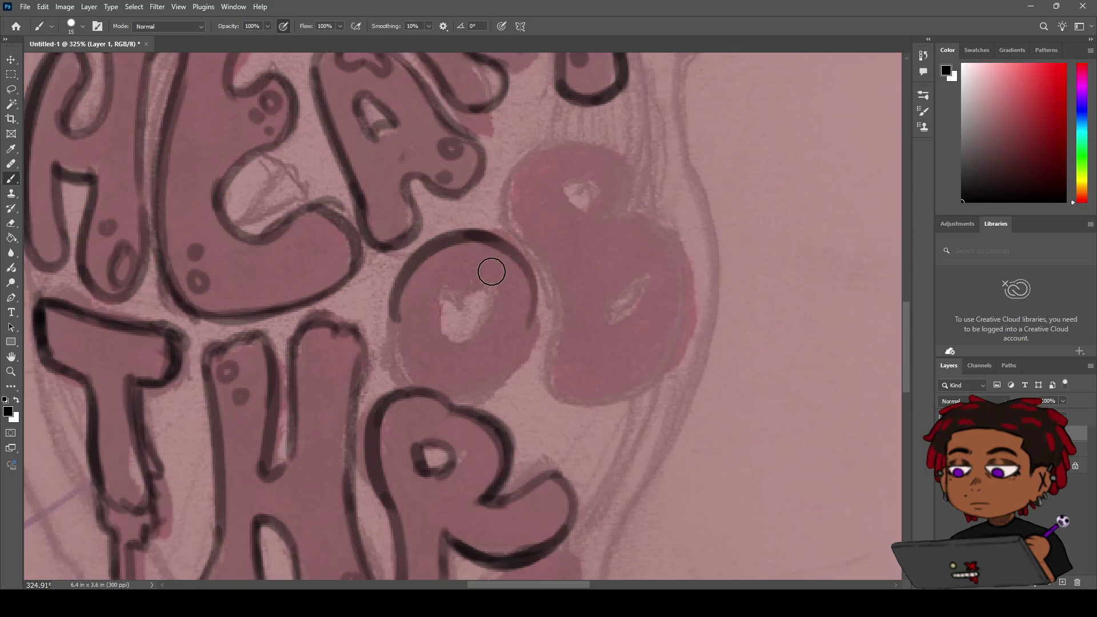
mouse_move(395, 287)
left_mouse_down()
mouse_move(415, 366)
mouse_move(454, 390)
left_mouse_up()
mouse_move(534, 260)
left_mouse_down()
mouse_move(482, 382)
mouse_move(459, 390)
mouse_move(522, 354)
mouse_move(445, 332)
mouse_move(514, 337)
mouse_move(461, 337)
left_mouse_up()
key("ctrl+z")
key("ctrl+z")
key("z")
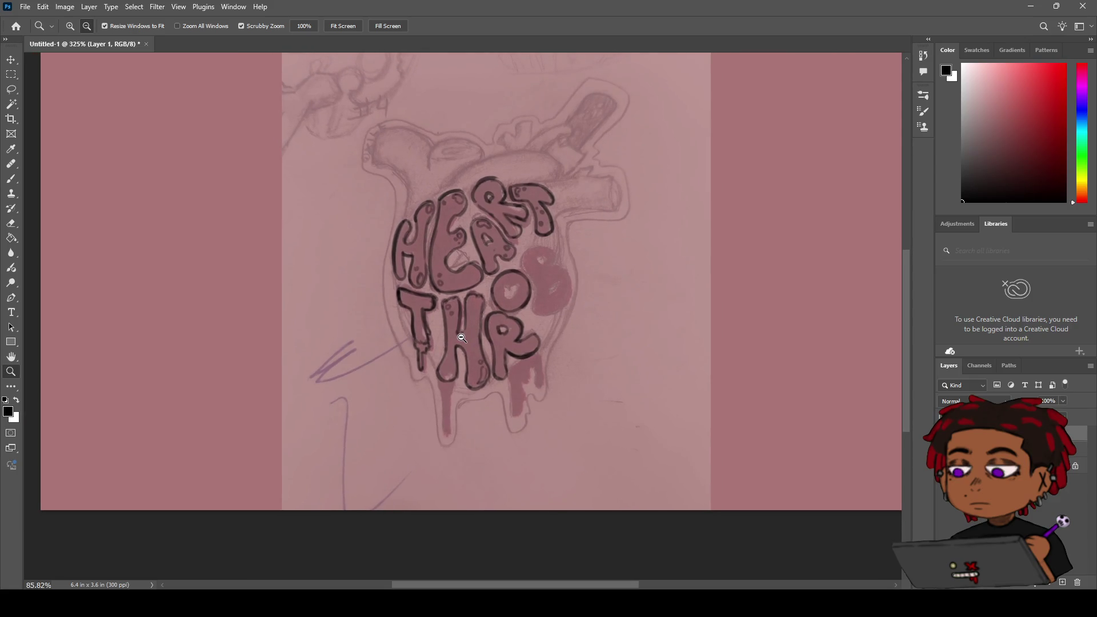
Step: Draw a small black-outlined heart inside the O
scroll(502, 280, "up", 5)
key("b")
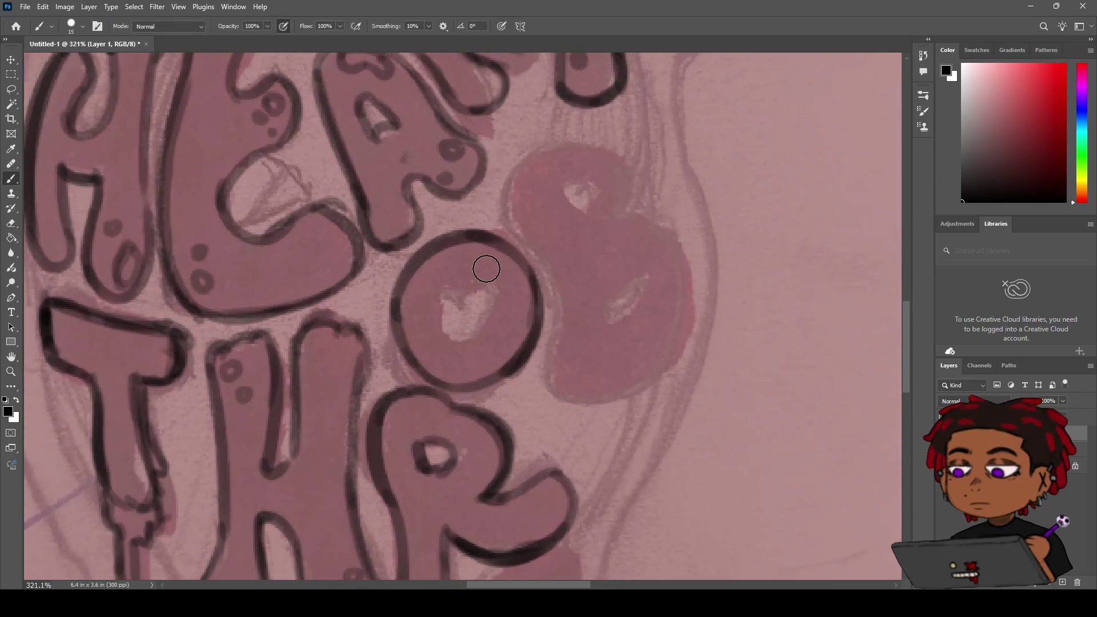
left_click_drag(469, 300, 480, 327)
key("ctrl+z")
key("ctrl+z")
mouse_move(495, 286)
left_mouse_down()
mouse_move(502, 311)
mouse_move(474, 336)
mouse_move(487, 289)
left_mouse_up()
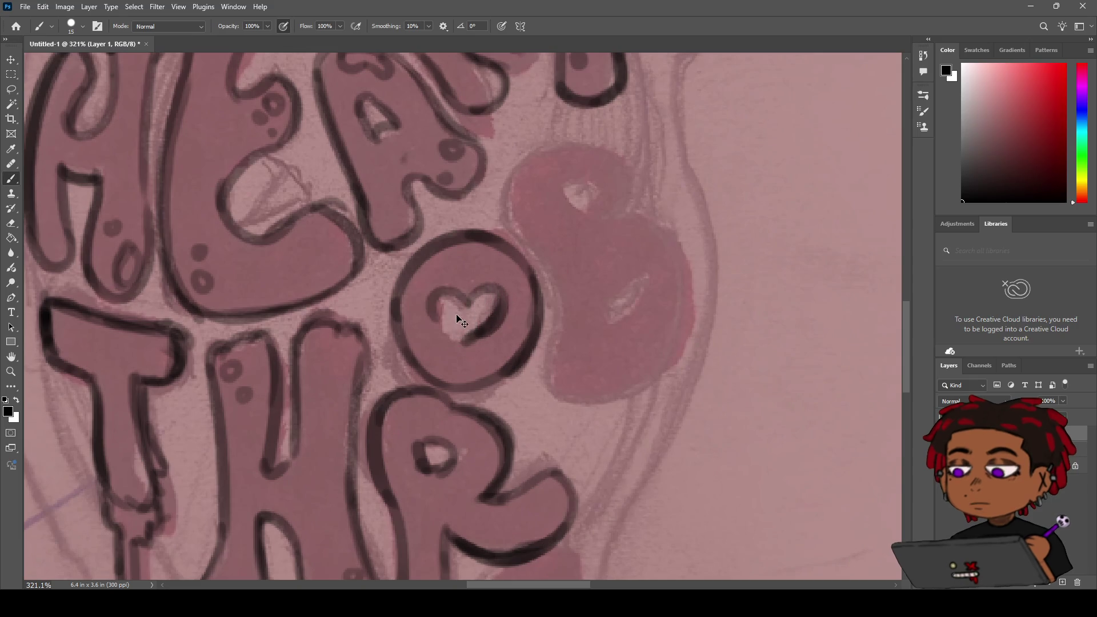
key("ctrl+z")
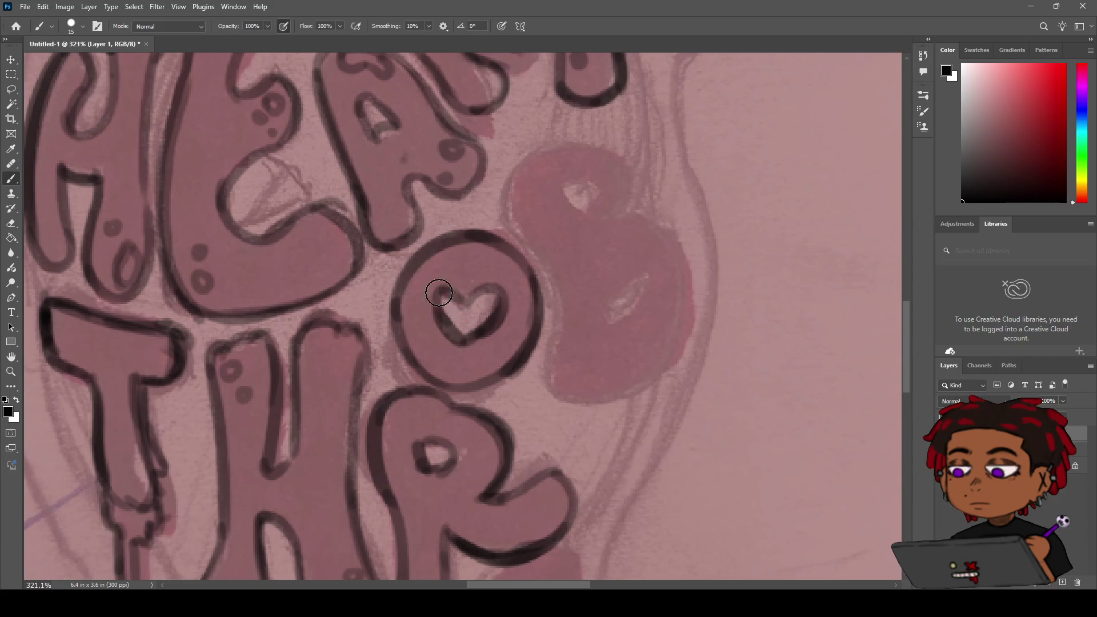
mouse_move(453, 295)
left_mouse_down()
mouse_move(451, 325)
mouse_move(498, 309)
left_mouse_up()
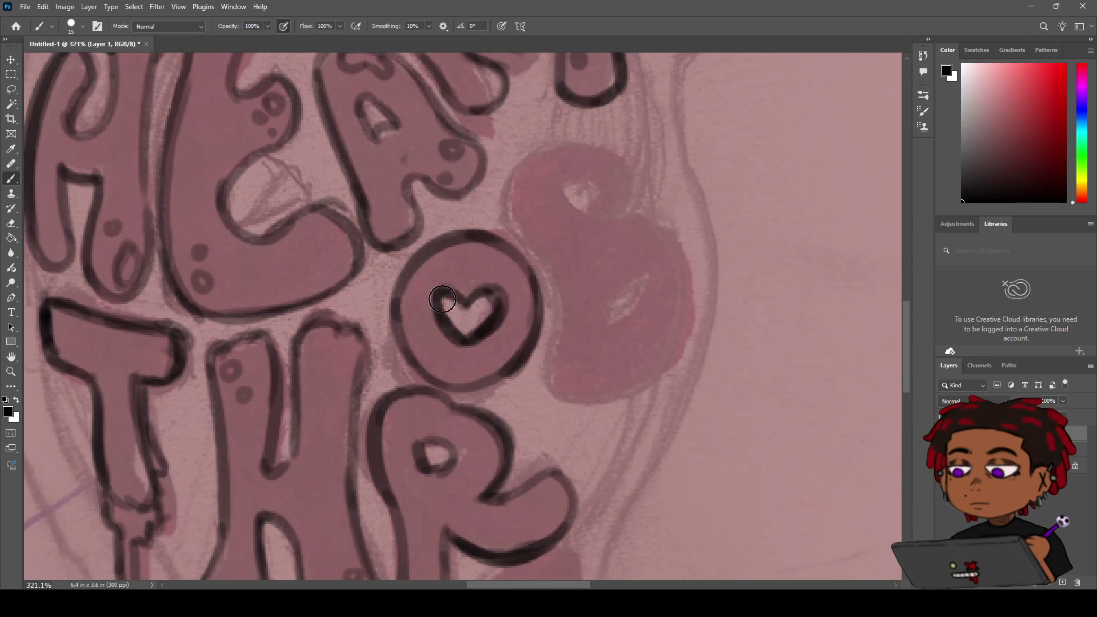
key("z")
scroll(443, 299, "down", 5)
scroll(428, 320, "up", 3)
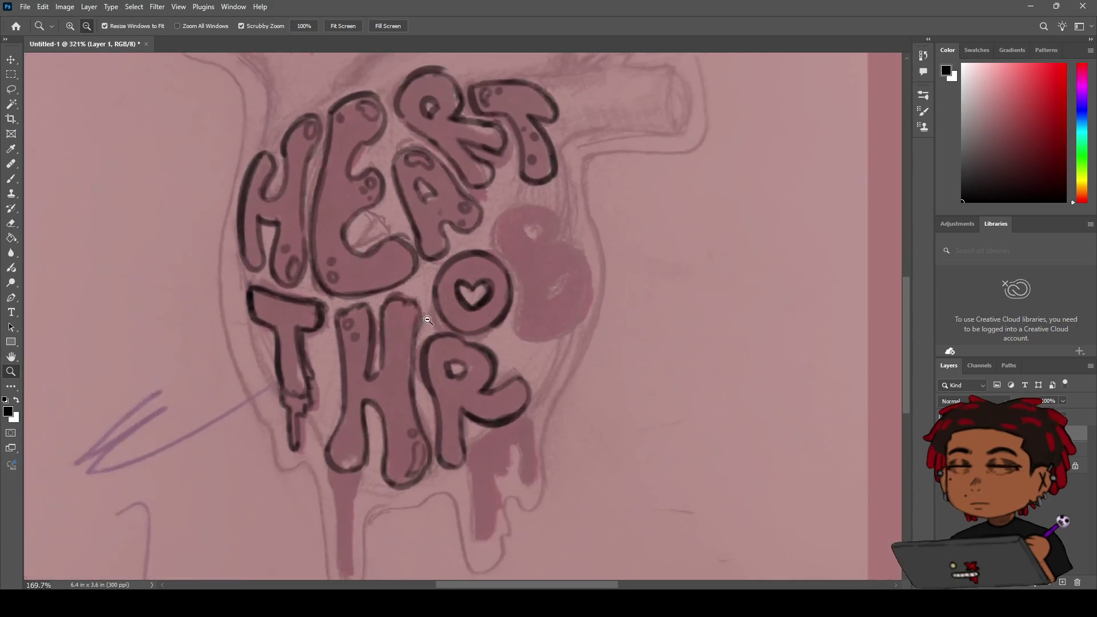
scroll(428, 320, "down", 2)
scroll(428, 320, "up", 4)
key("h")
left_click_drag(436, 318, 451, 225)
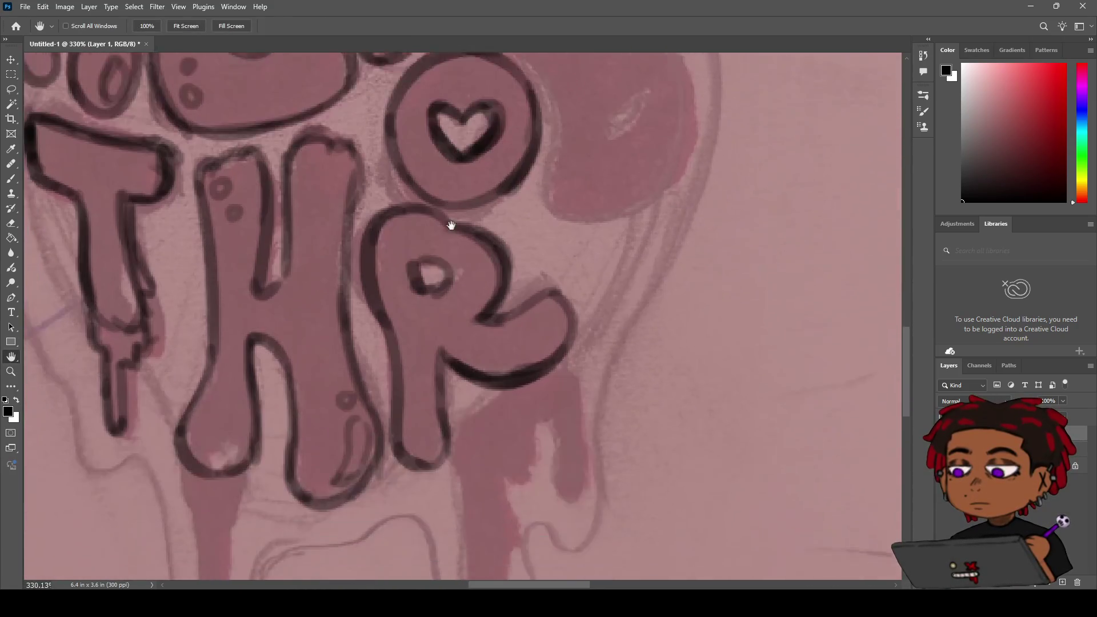
scroll(445, 293, "down", 3)
mouse_move(445, 294)
left_mouse_down()
mouse_move(470, 350)
mouse_move(516, 247)
mouse_move(548, 254)
left_mouse_up()
key("z")
scroll(485, 308, "down", 5)
scroll(429, 348, "up", 5)
key("h")
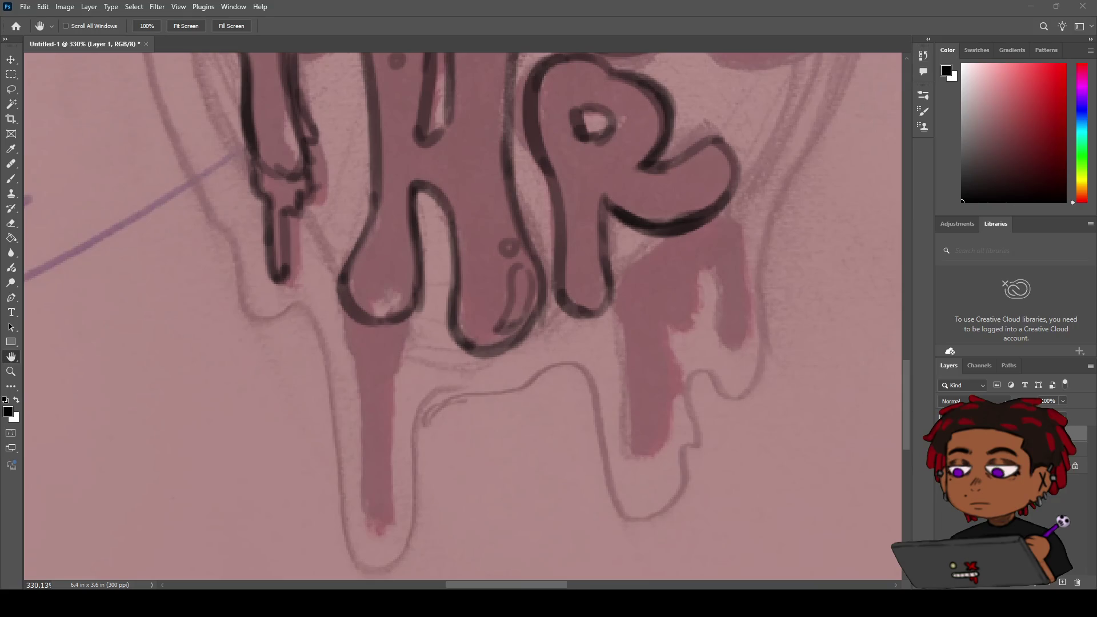
key("b")
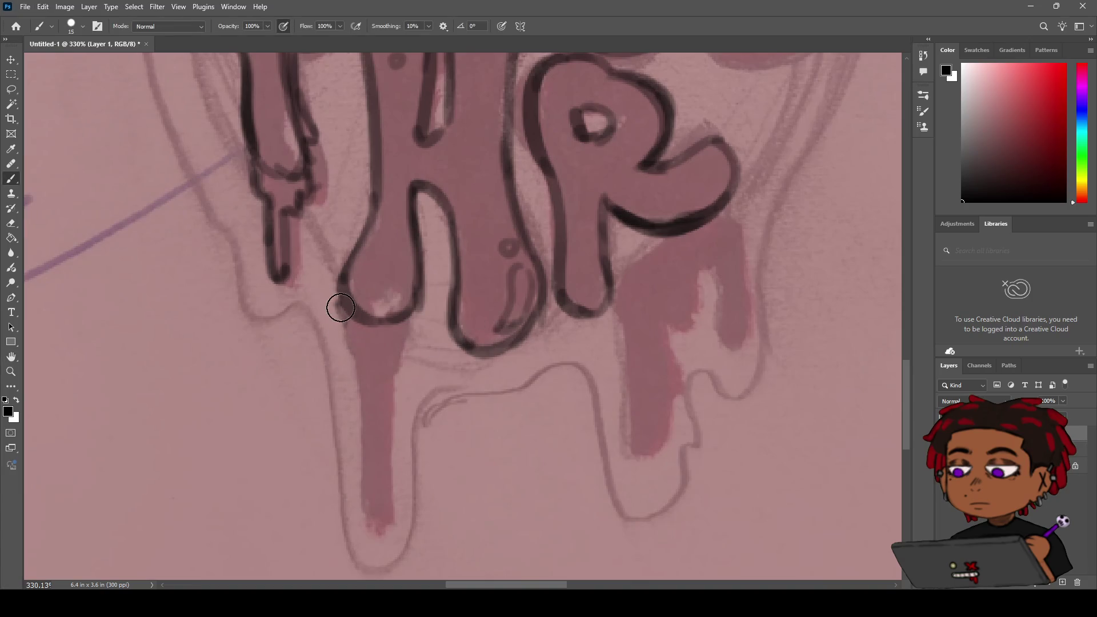
Step: Ink the left edge of the H's drip down to its tip
left_click_drag(337, 301, 351, 354)
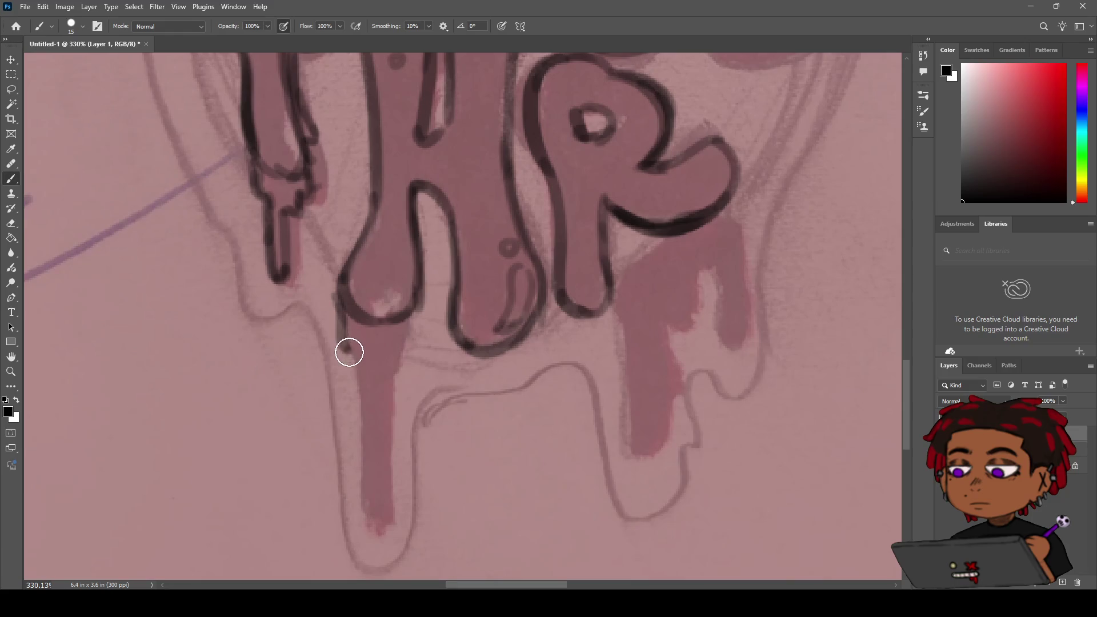
mouse_move(340, 300)
left_mouse_down()
mouse_move(335, 289)
mouse_move(359, 301)
left_mouse_up()
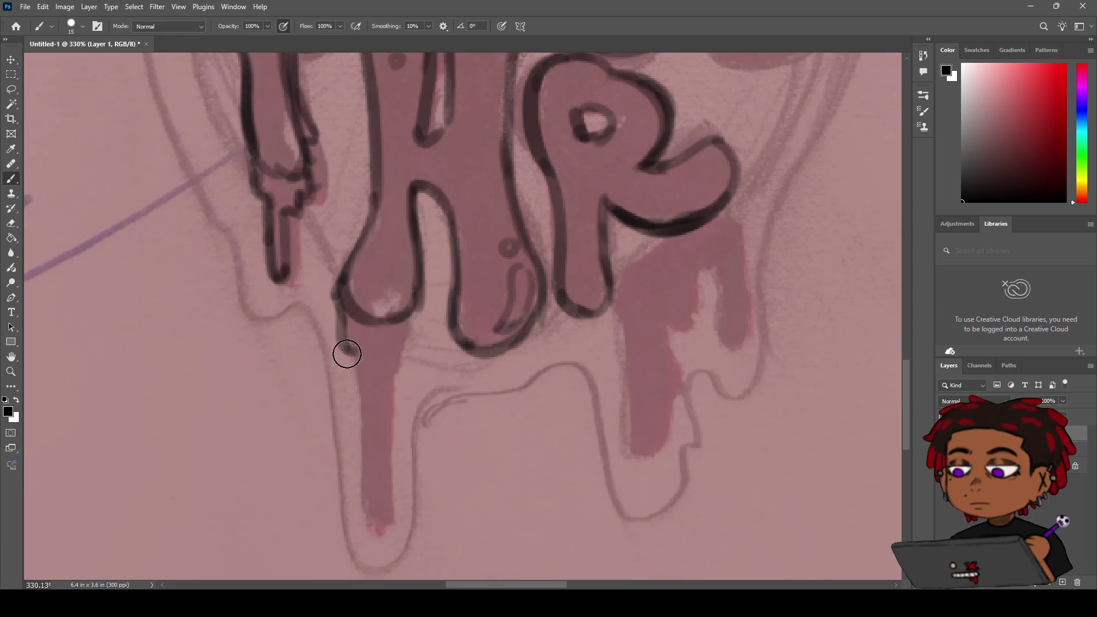
left_click_drag(346, 350, 358, 467)
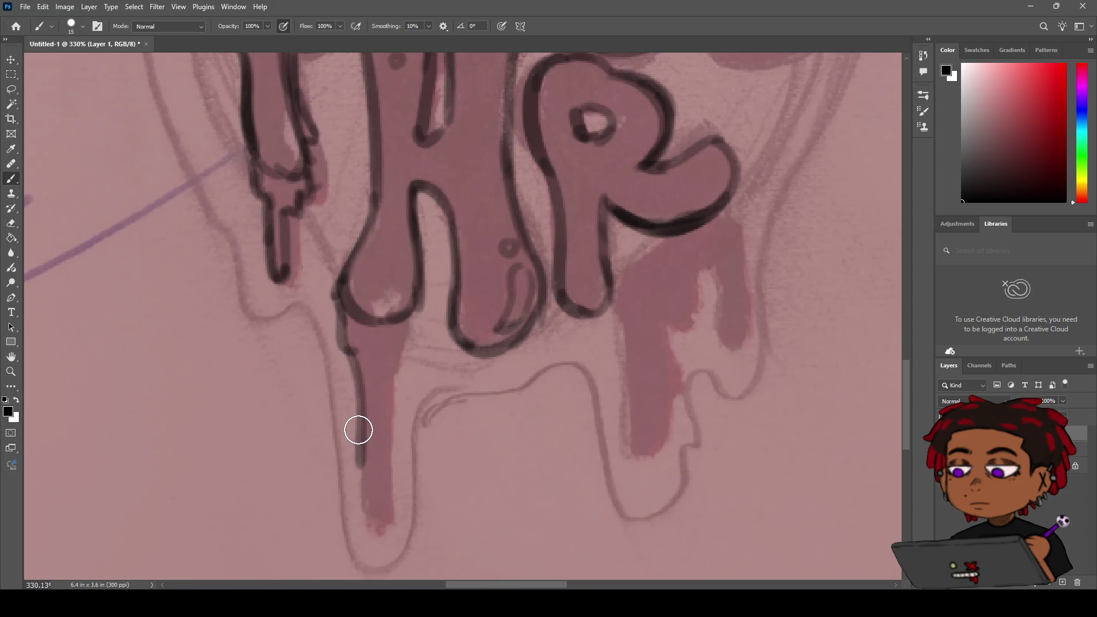
key("ctrl+z")
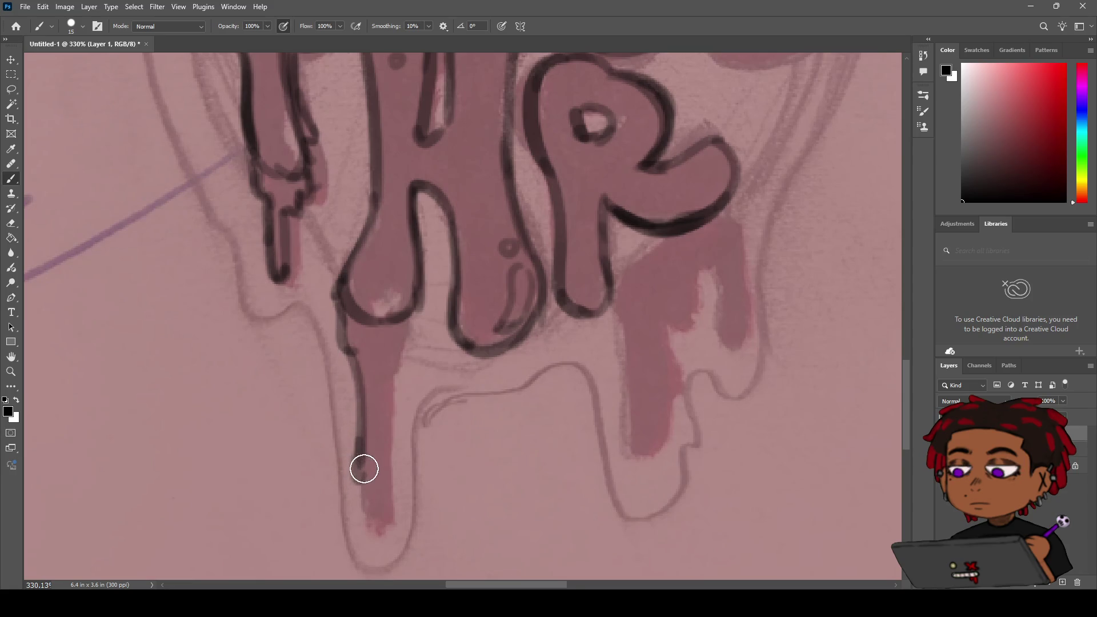
key("ctrl+z")
mouse_move(359, 443)
left_mouse_down()
mouse_move(350, 480)
mouse_move(380, 529)
mouse_move(381, 421)
left_mouse_up()
key("ctrl+z")
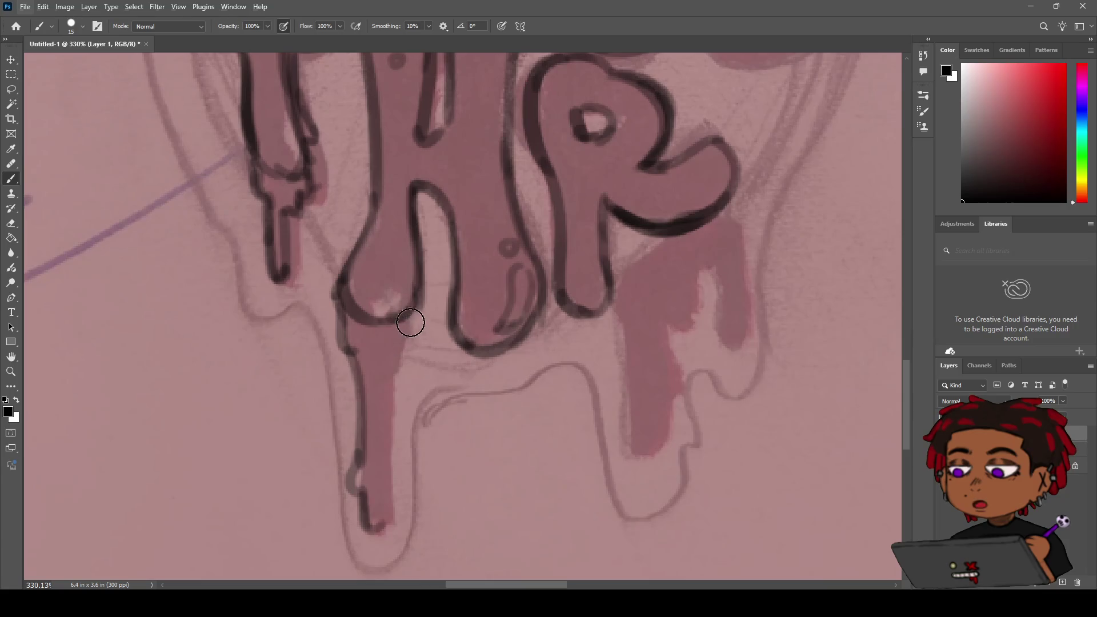
Step: Ink the H's lower edge and the drip's other side curling right, then zoom out slightly
mouse_move(412, 322)
left_mouse_down()
mouse_move(407, 525)
mouse_move(397, 389)
left_mouse_up()
key("ctrl+z")
left_click_drag(377, 526, 384, 409)
left_click_drag(387, 450, 387, 360)
key("ctrl+z")
mouse_move(384, 431)
left_mouse_down()
mouse_move(387, 382)
mouse_move(403, 370)
mouse_move(343, 431)
mouse_move(411, 345)
left_mouse_up()
key("z")
key("e")
key("z")
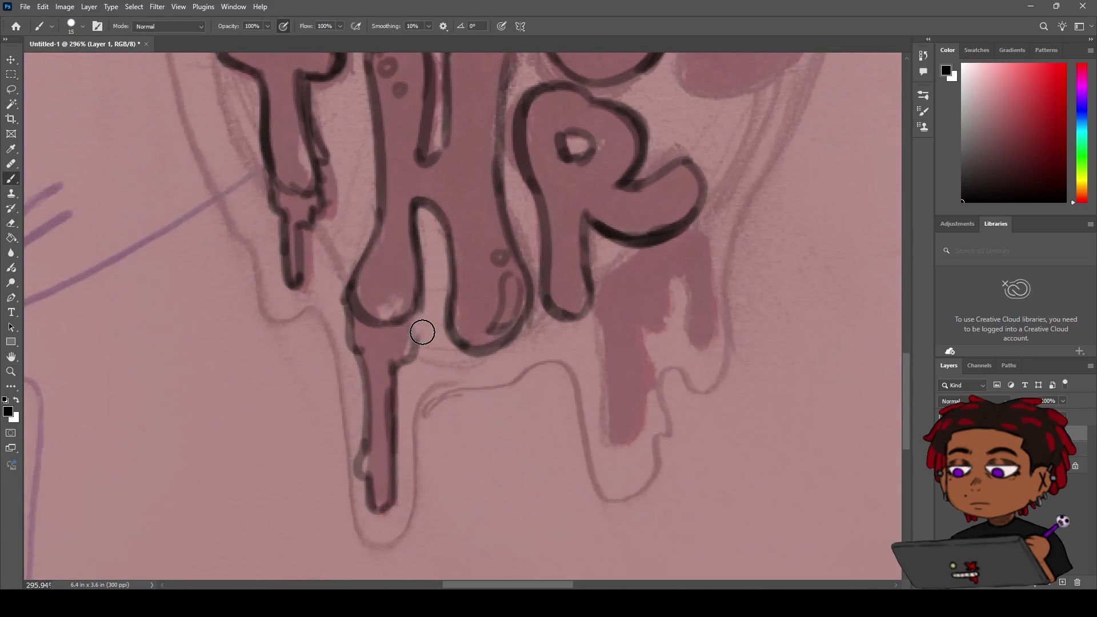
left_click_drag(416, 330, 418, 353)
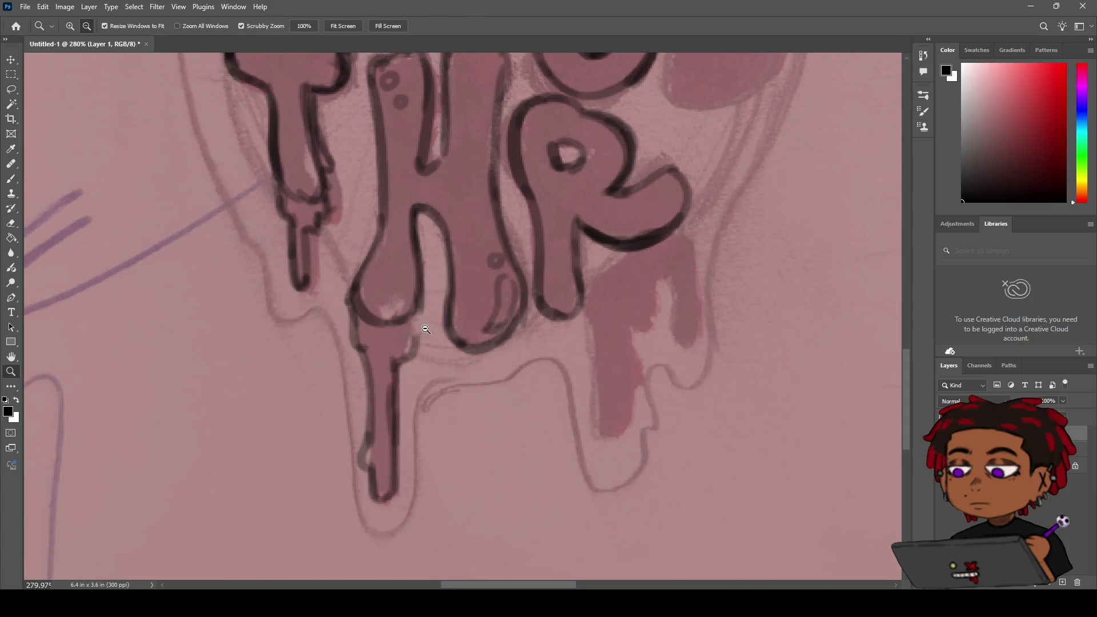
Step: Darken the ink line along the H's outline and bring THR into view
key("b")
left_click_drag(419, 270, 422, 316)
key("z")
mouse_move(360, 279)
left_mouse_down()
mouse_move(306, 351)
mouse_move(337, 318)
left_mouse_up()
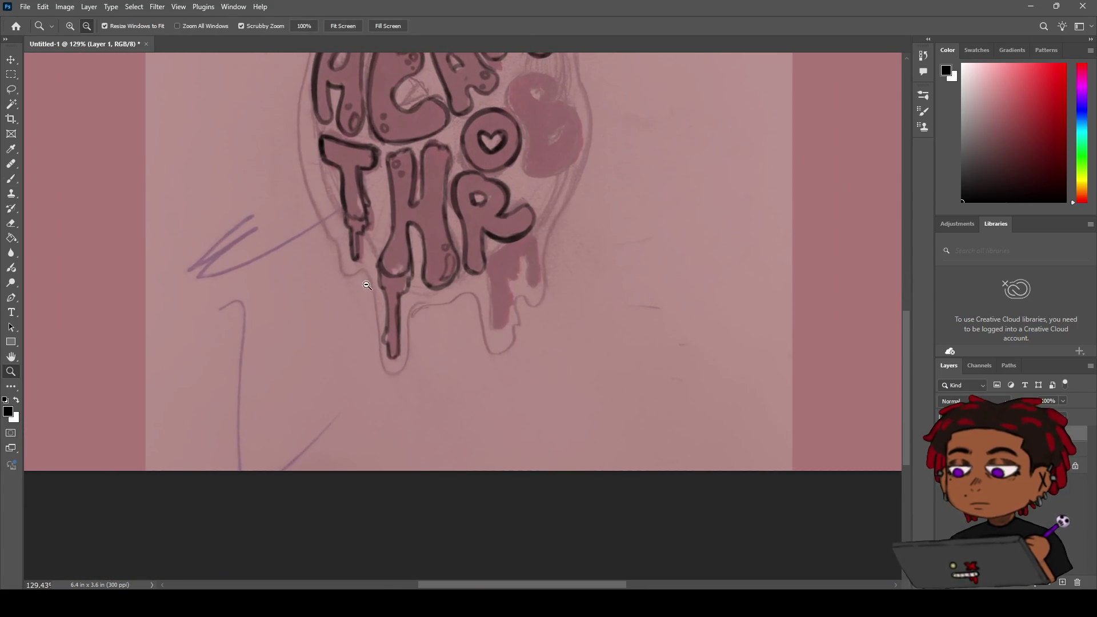
key("h")
mouse_move(380, 238)
left_mouse_down()
mouse_move(365, 280)
mouse_move(328, 245)
mouse_move(343, 332)
mouse_move(355, 342)
mouse_move(391, 319)
mouse_move(455, 246)
mouse_move(408, 282)
mouse_move(391, 252)
mouse_move(454, 286)
mouse_move(424, 318)
mouse_move(385, 301)
mouse_move(379, 311)
mouse_move(426, 295)
left_mouse_up()
Step: Erase a small patch inside the H's drip, then zoom out over the lettering
key("z")
key("e")
key("z")
key("e")
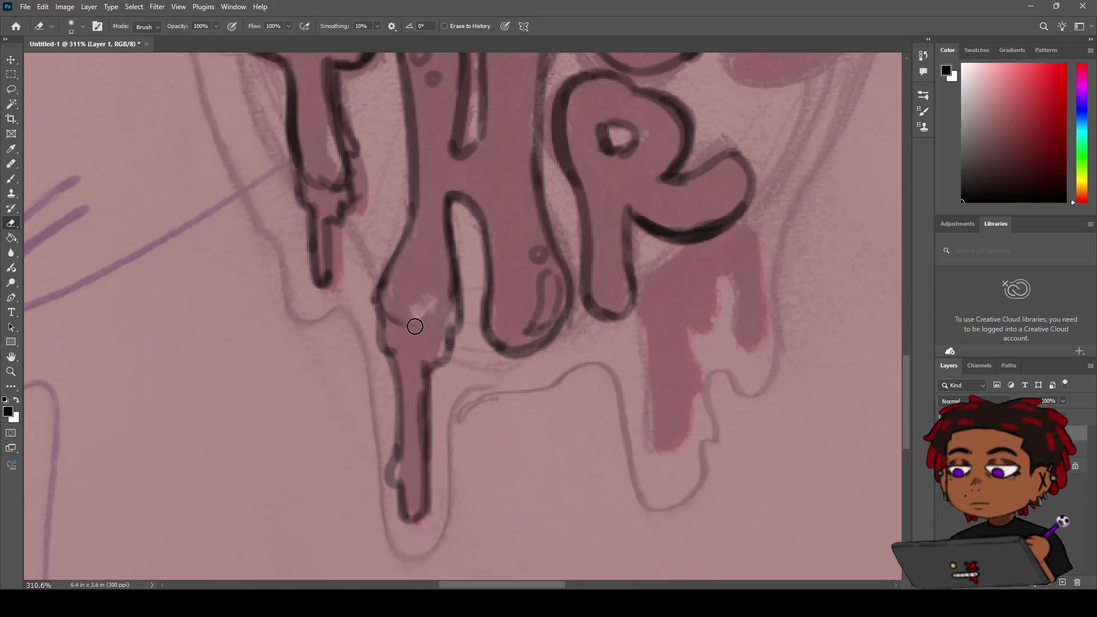
scroll(404, 293, "down", 5)
scroll(386, 326, "up", 3)
key("b")
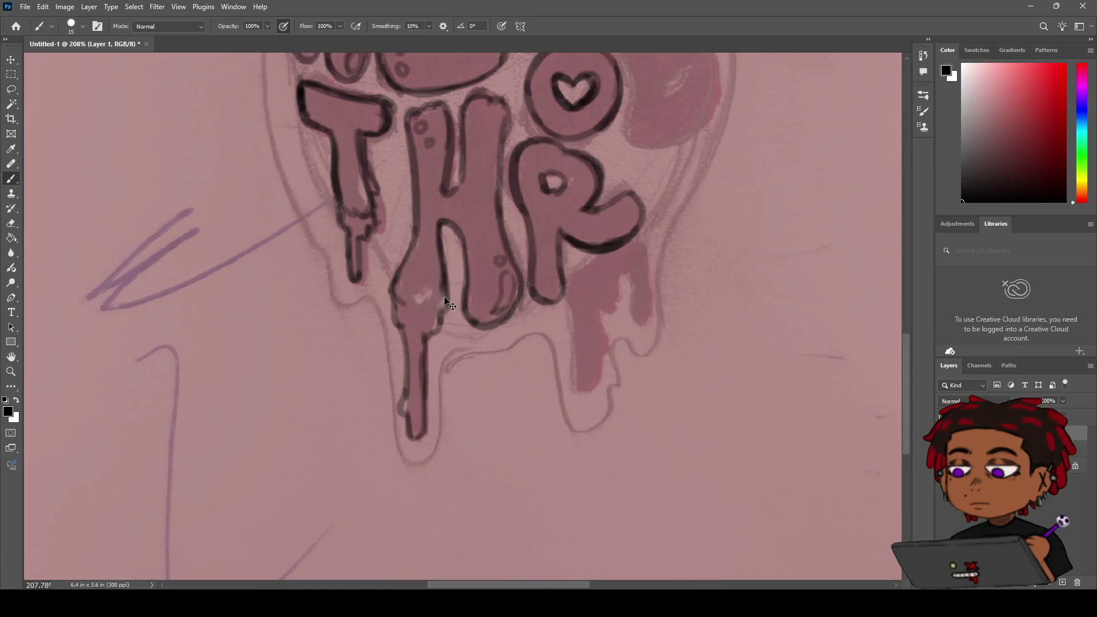
key("e")
left_click_drag(413, 297, 419, 298)
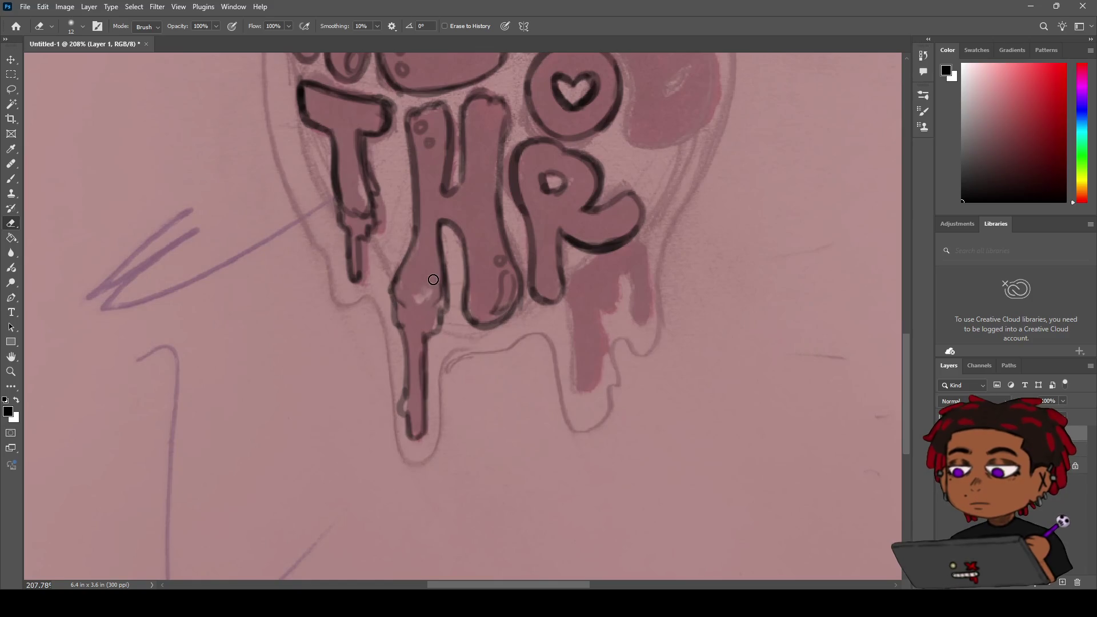
key("z")
mouse_move(437, 272)
left_mouse_down()
mouse_move(384, 311)
mouse_move(430, 267)
left_mouse_up()
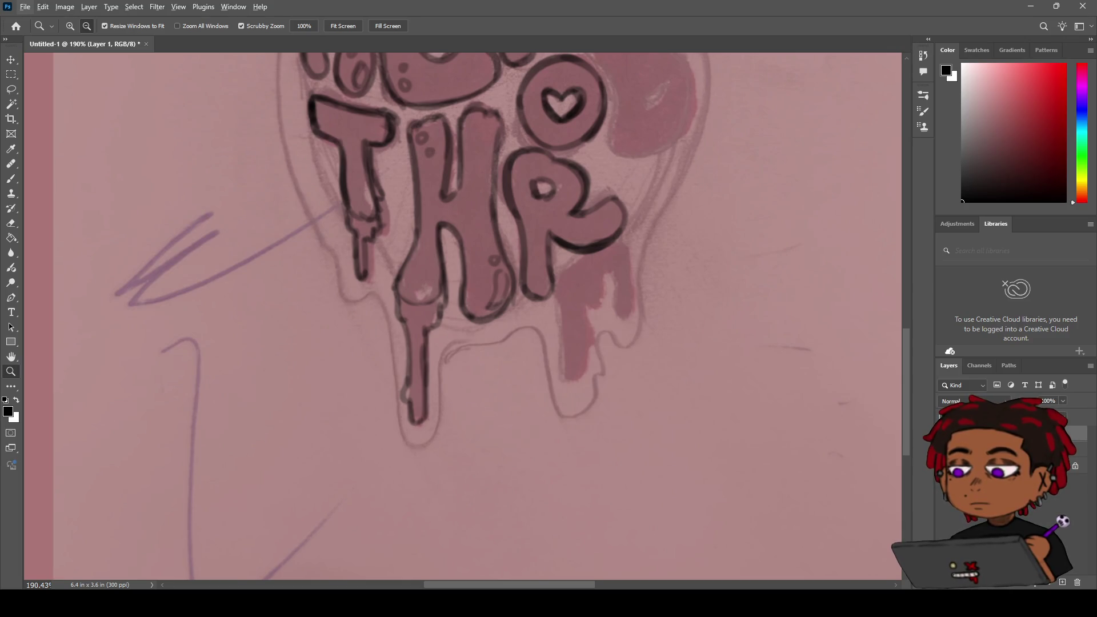
Step: Frame the O and B, then ink the O's right-side arc, retrying it several times
key("h")
left_click_drag(483, 394, 483, 394)
scroll(483, 394, "down", 5)
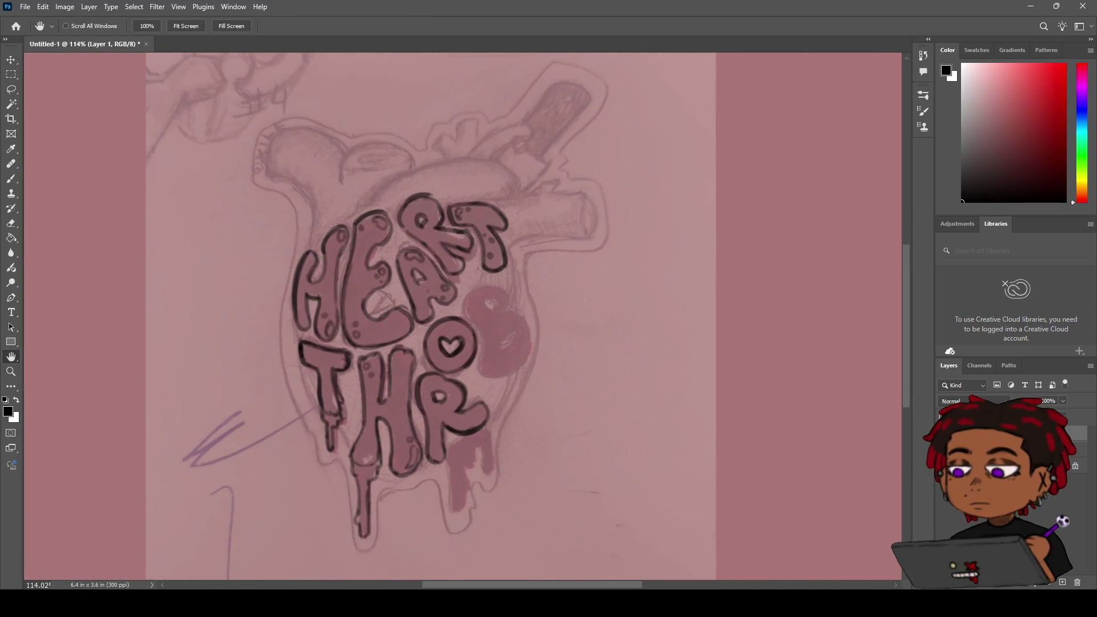
left_click_drag(489, 290, 449, 325)
scroll(449, 324, "up", 3)
key("b")
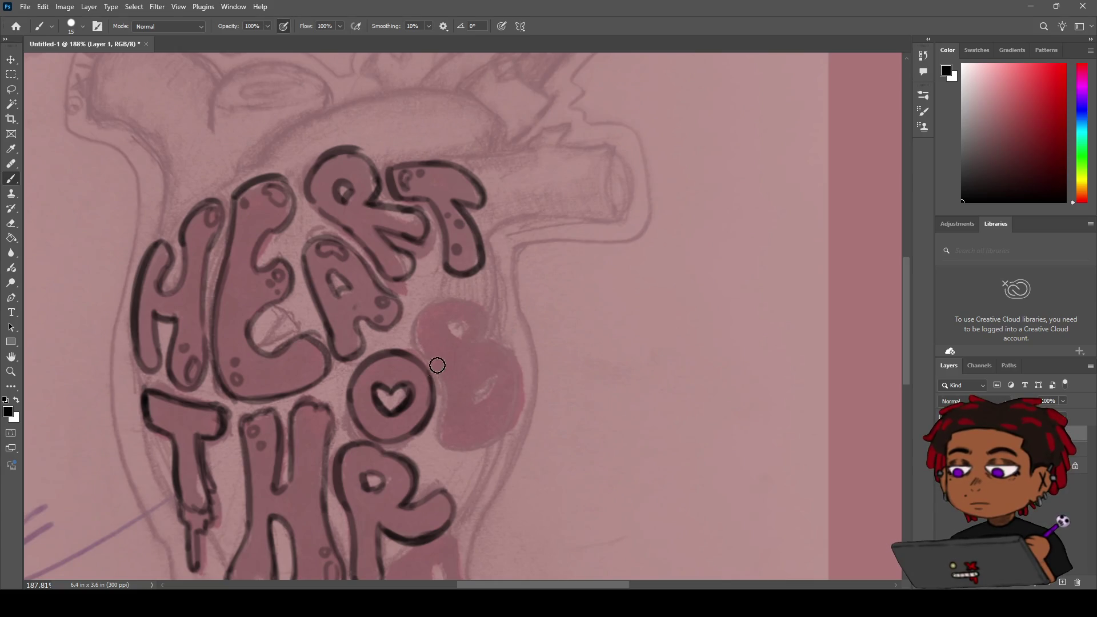
key("z")
scroll(431, 348, "down", 3)
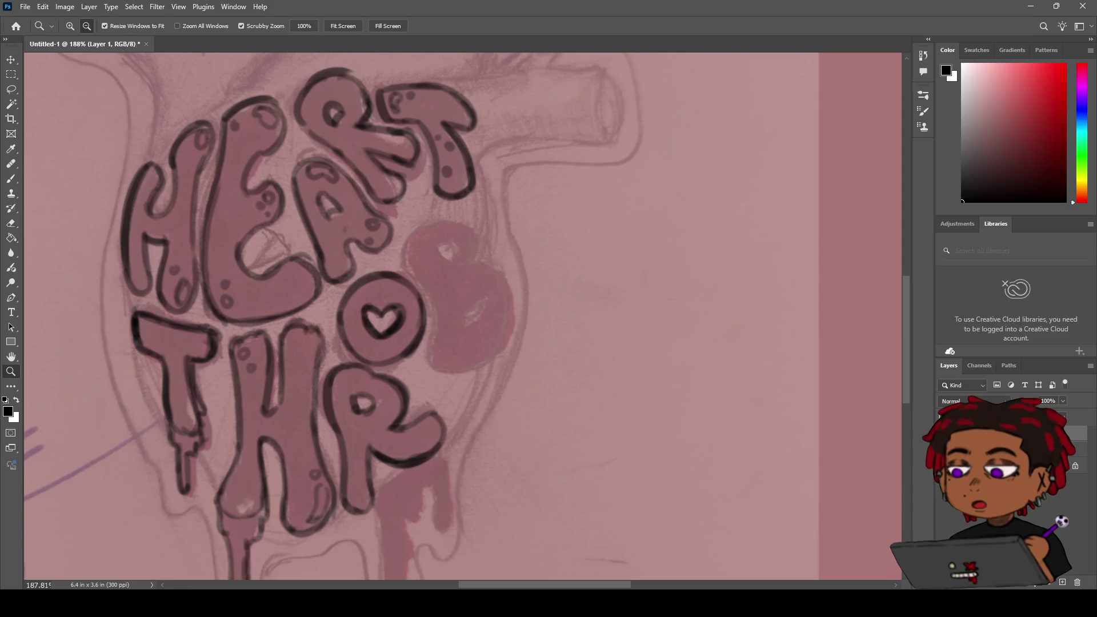
key("h")
left_click_drag(426, 332, 421, 295)
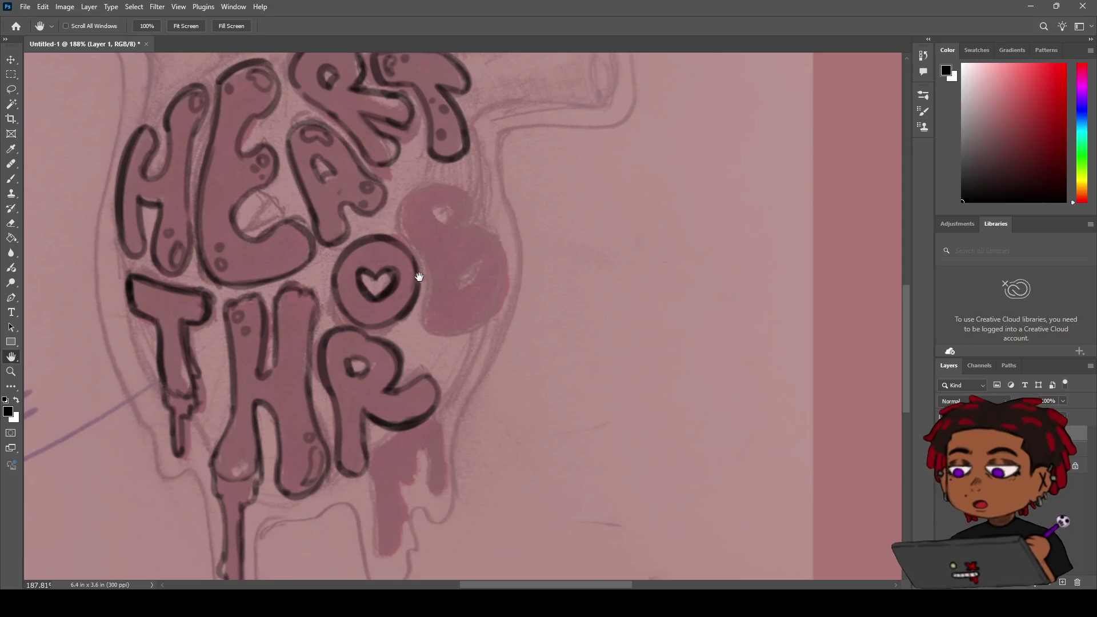
key("b")
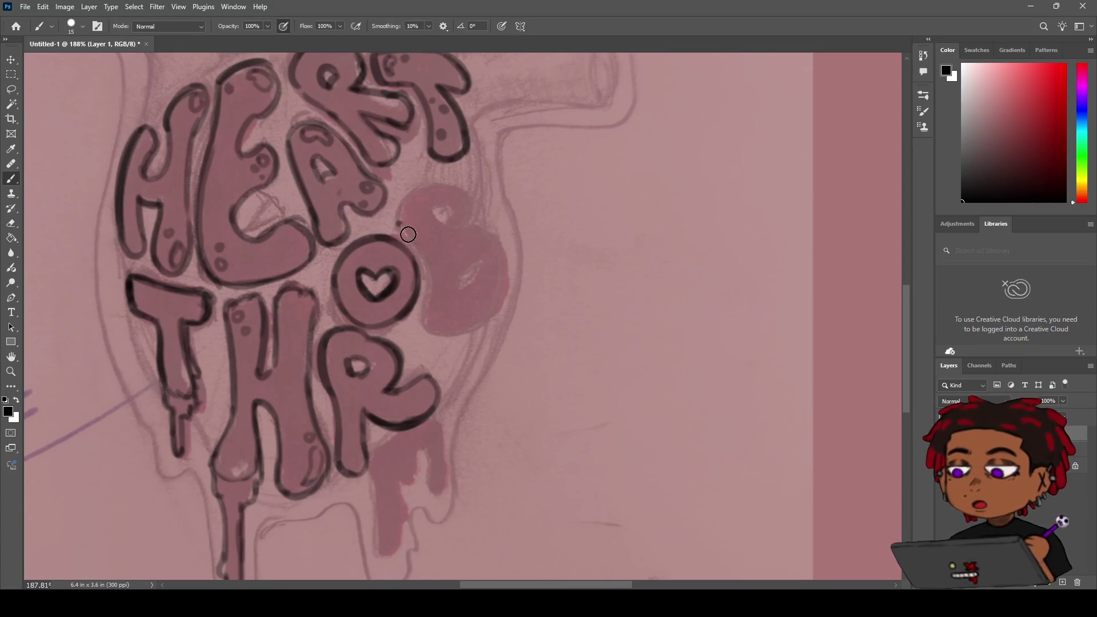
left_click_drag(400, 232, 429, 320)
key("ctrl+z")
left_click_drag(392, 225, 430, 317)
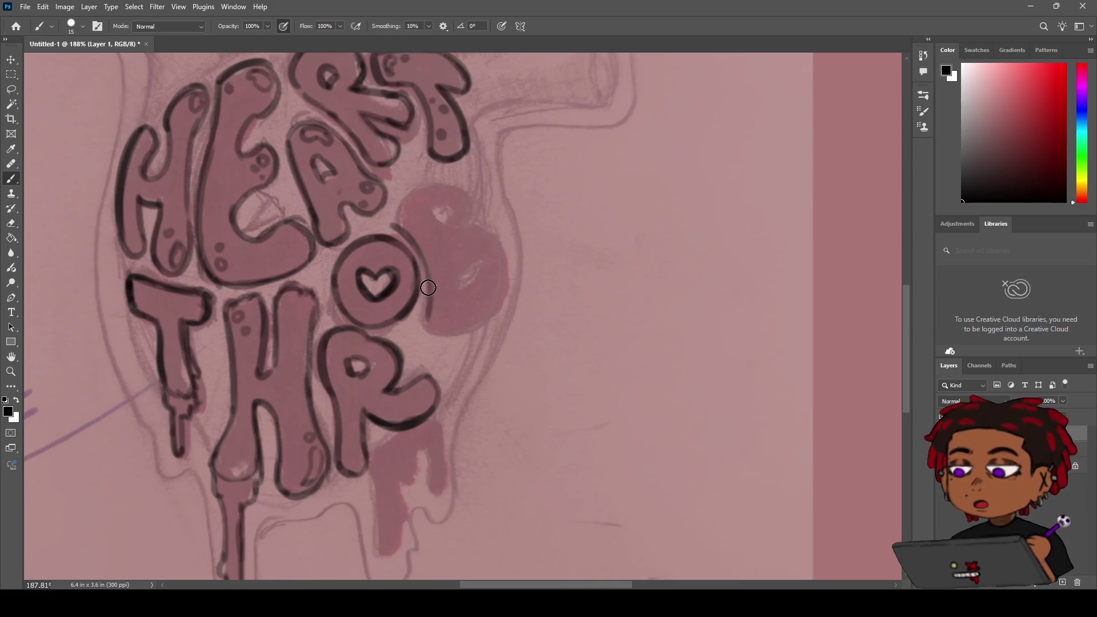
key("ctrl+z")
left_click_drag(400, 229, 426, 324)
key("ctrl+z")
mouse_move(393, 224)
left_mouse_down()
mouse_move(428, 321)
mouse_move(429, 286)
mouse_move(431, 324)
left_mouse_up()
key("ctrl+z")
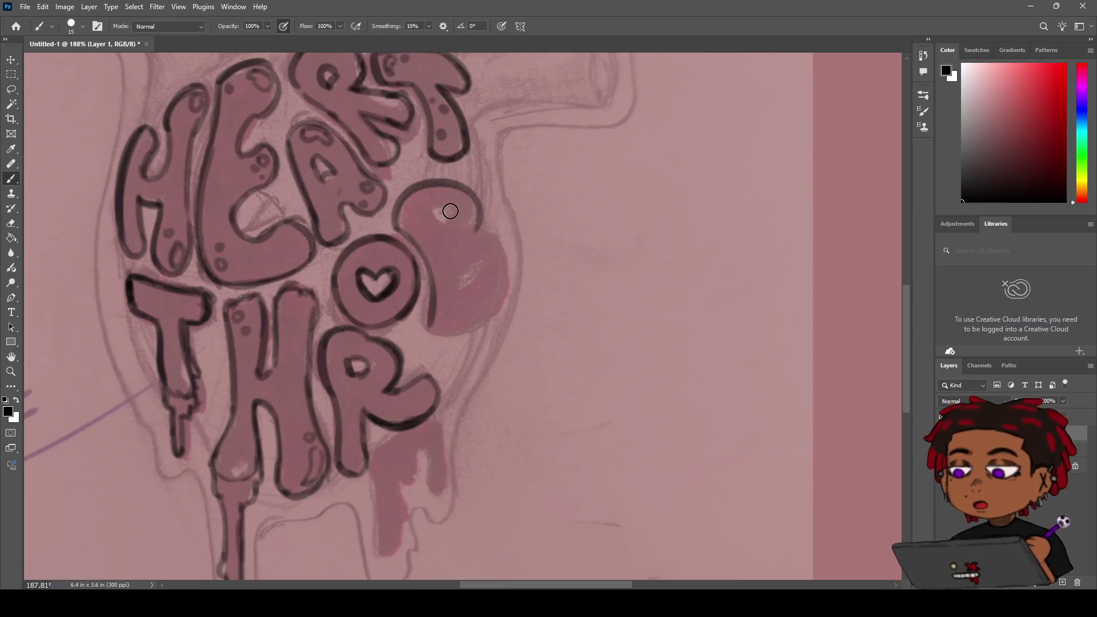
Step: Ink a rounded arc over the top of the pink shape beside the O
left_click_drag(400, 232, 460, 182)
key("ctrl+z")
left_click_drag(393, 228, 461, 182)
key("ctrl+z")
left_click_drag(392, 229, 466, 217)
key("ctrl+z")
left_click_drag(395, 228, 466, 198)
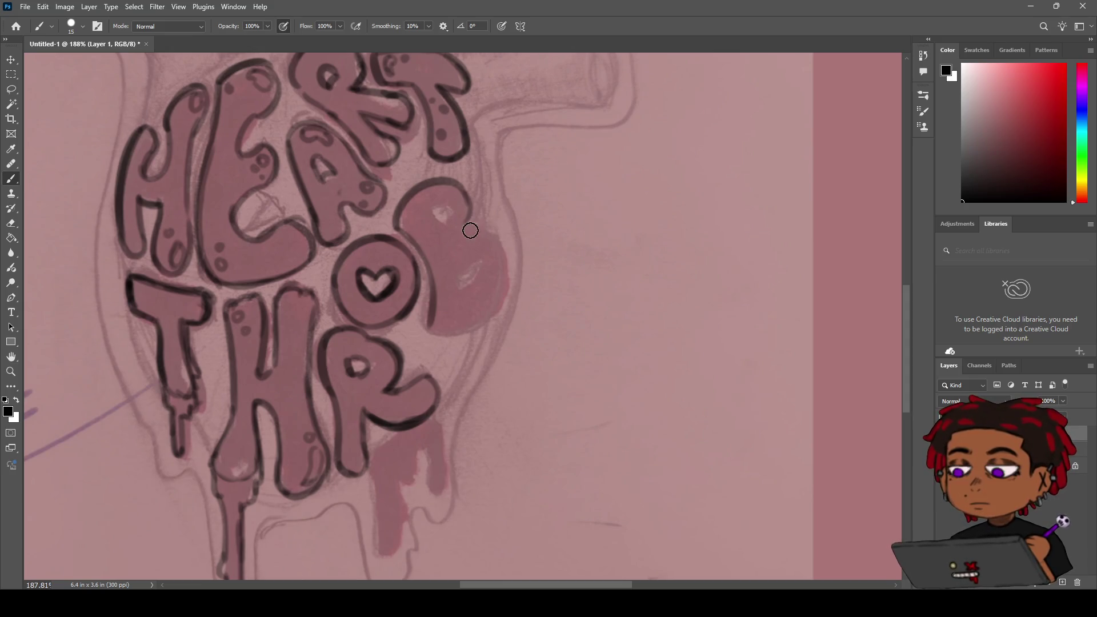
Step: Ink the B's right side and lower-right curve, then undo the weaker strokes
left_click_drag(467, 225, 474, 303)
key("ctrl+z")
left_click_drag(463, 227, 479, 286)
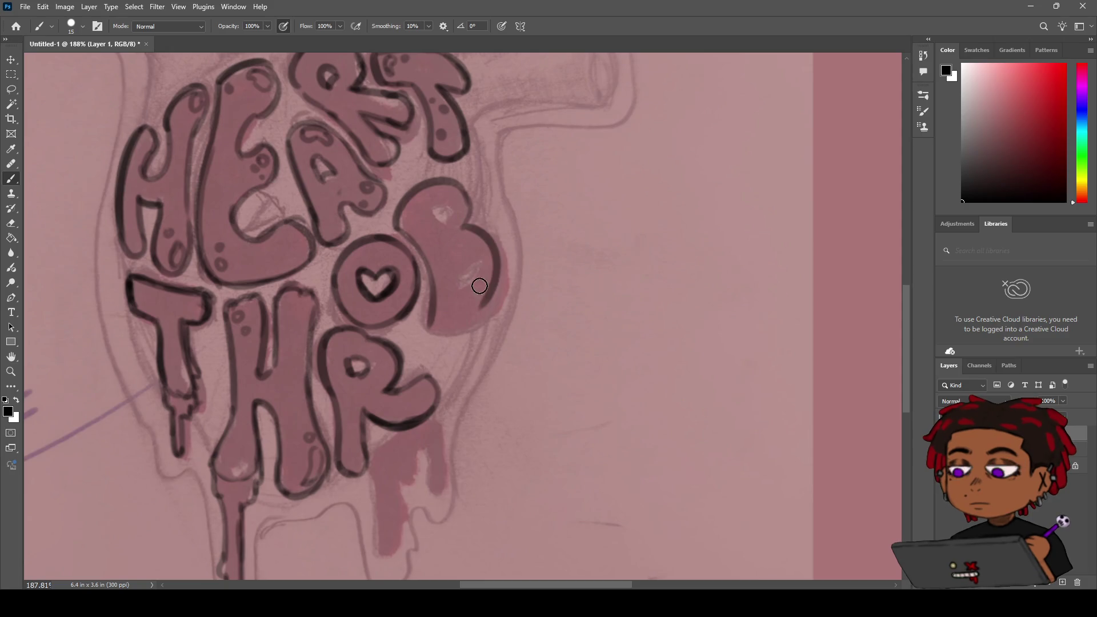
left_click_drag(437, 334, 494, 292)
key("ctrl+z")
key("ctrl+z")
mouse_move(432, 330)
left_mouse_down()
mouse_move(479, 244)
mouse_move(495, 254)
mouse_move(500, 276)
mouse_move(465, 312)
mouse_move(425, 326)
left_mouse_up()
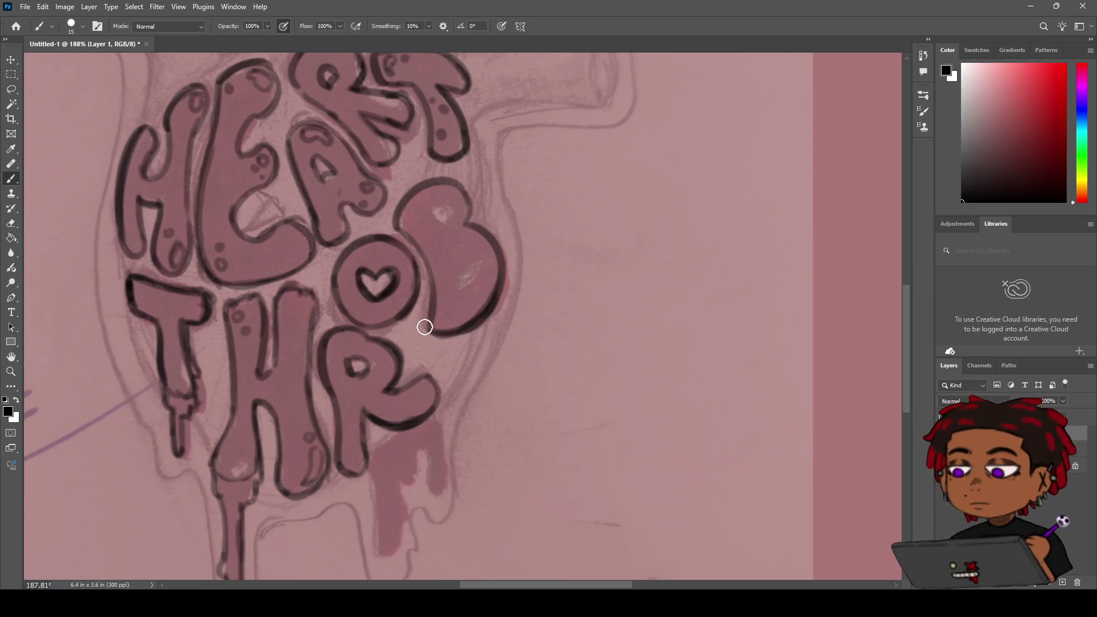
key("z")
scroll(452, 272, "down", 5)
scroll(457, 274, "up", 5)
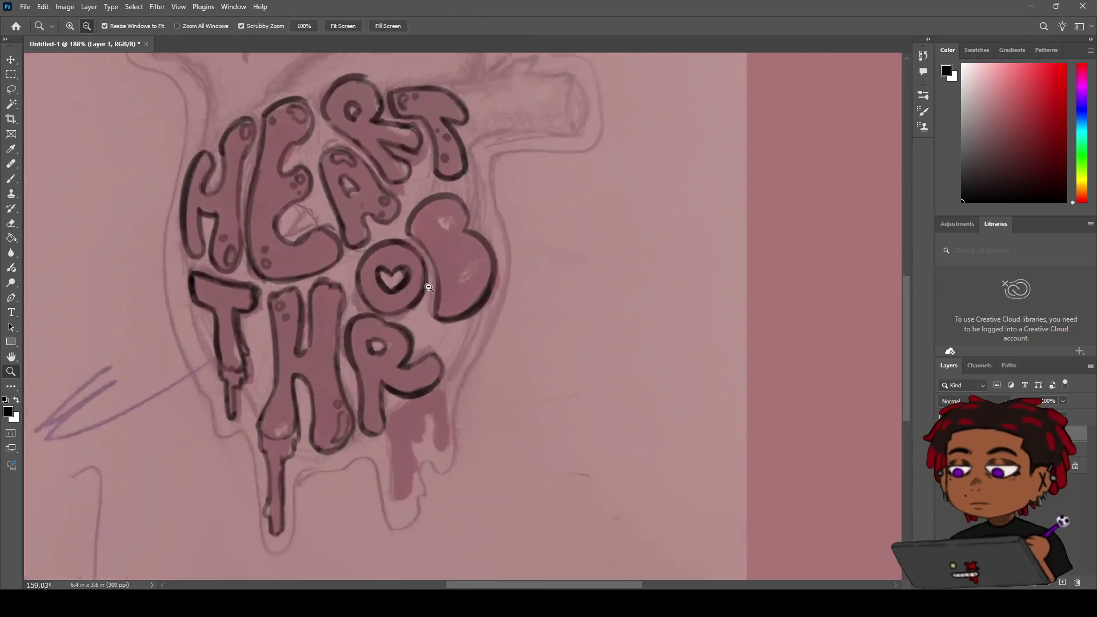
key("ctrl+z")
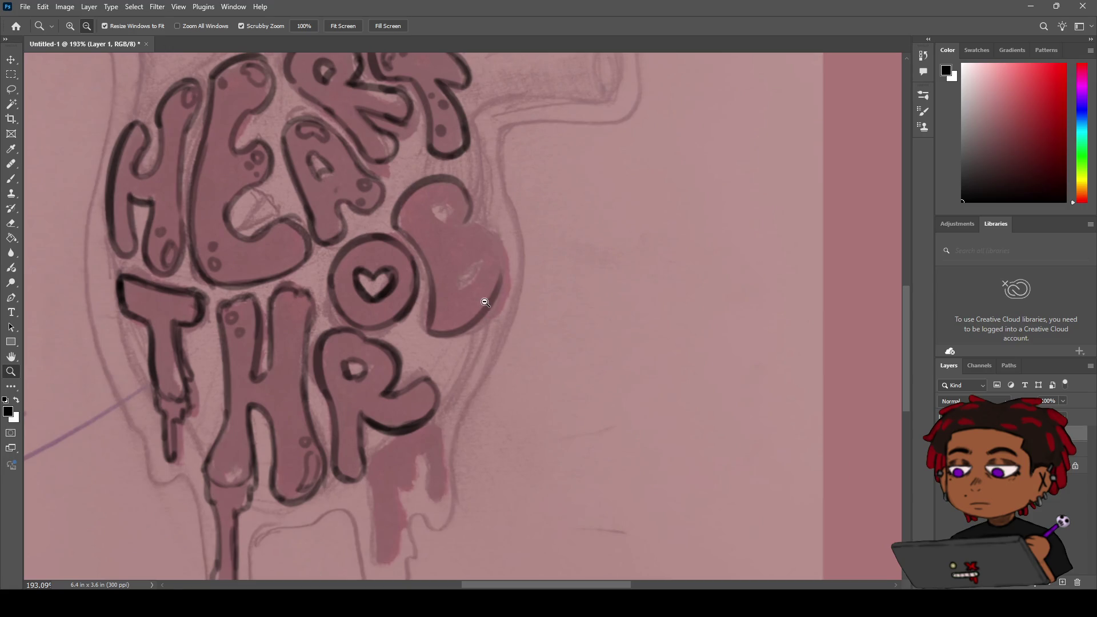
key("ctrl+z")
Step: Outline the right side of the B's lower bowl and zoom in on the B
key("b")
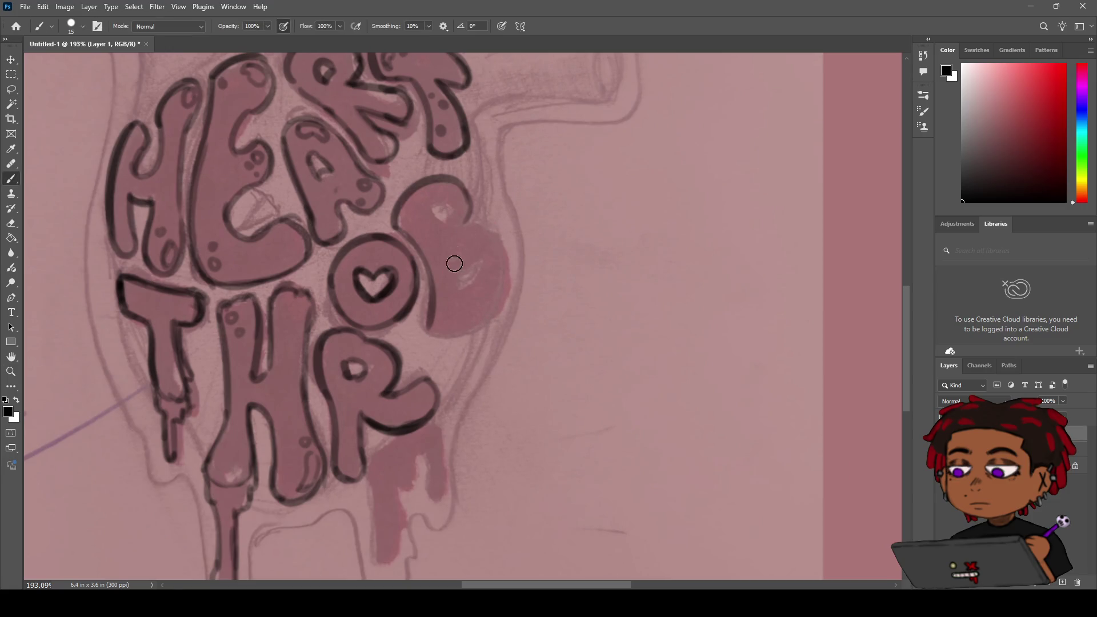
left_click_drag(466, 316, 497, 318)
key("ctrl+z")
mouse_move(426, 329)
left_mouse_down()
mouse_move(478, 308)
mouse_move(497, 247)
mouse_move(476, 245)
left_mouse_up()
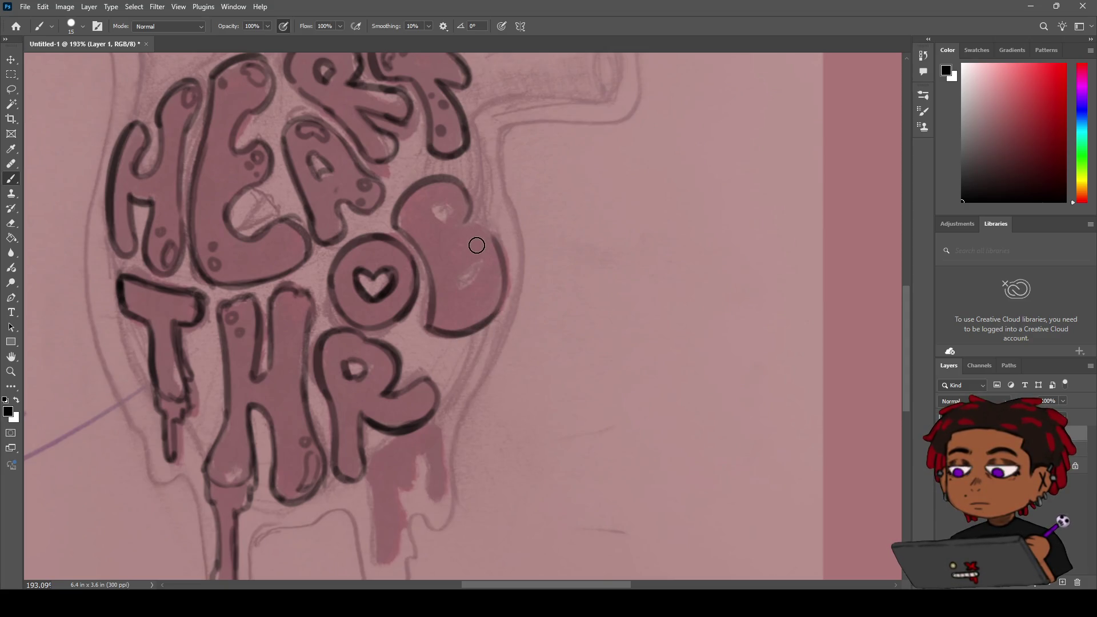
key("ctrl+z")
left_click_drag(462, 231, 478, 318)
key("ctrl+z")
left_click_drag(466, 234, 474, 320)
key("z")
scroll(471, 237, "down", 5)
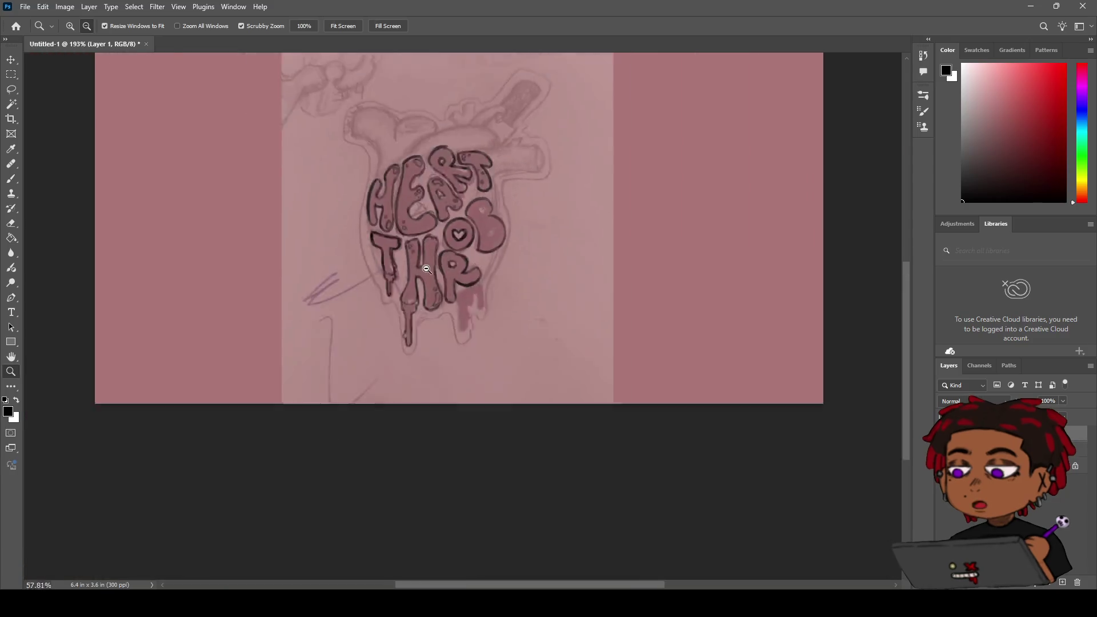
scroll(460, 244, "up", 5)
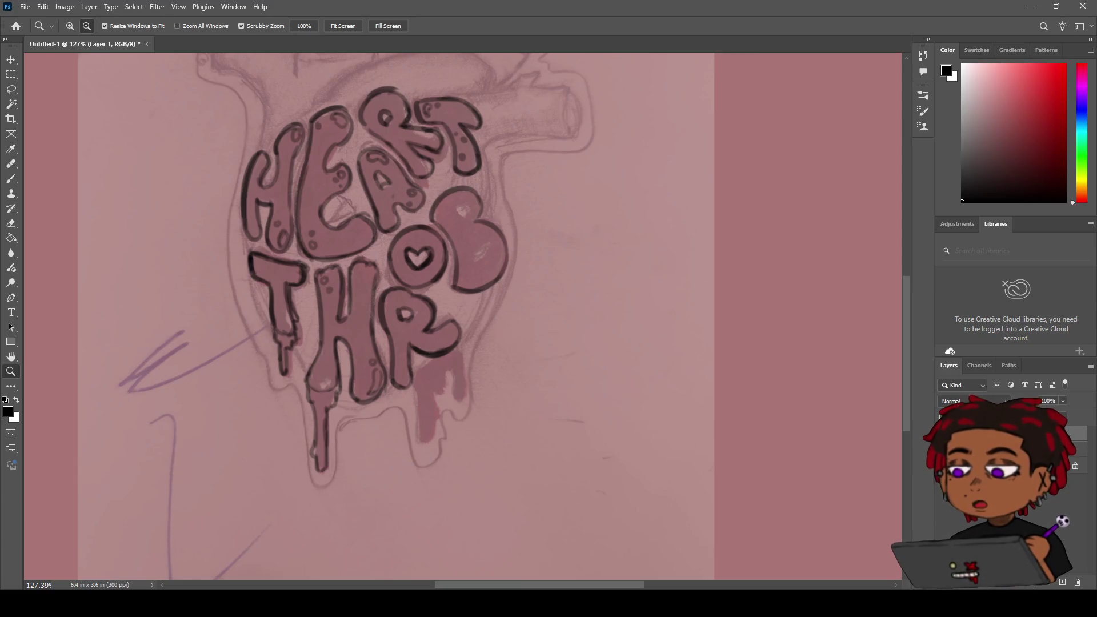
key("h")
key("z")
scroll(480, 279, "up", 5)
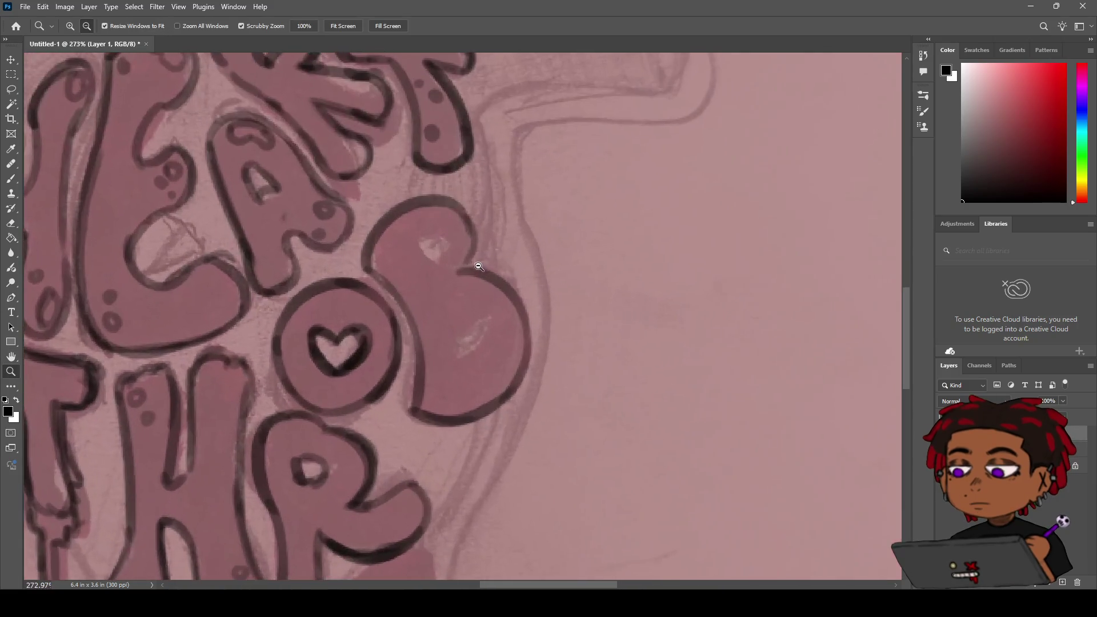
Step: Ink the B's upper inner hole, undoing the rough marks
key("b")
mouse_move(409, 249)
left_mouse_down()
mouse_move(424, 262)
mouse_move(435, 242)
left_mouse_up()
key("ctrl+z")
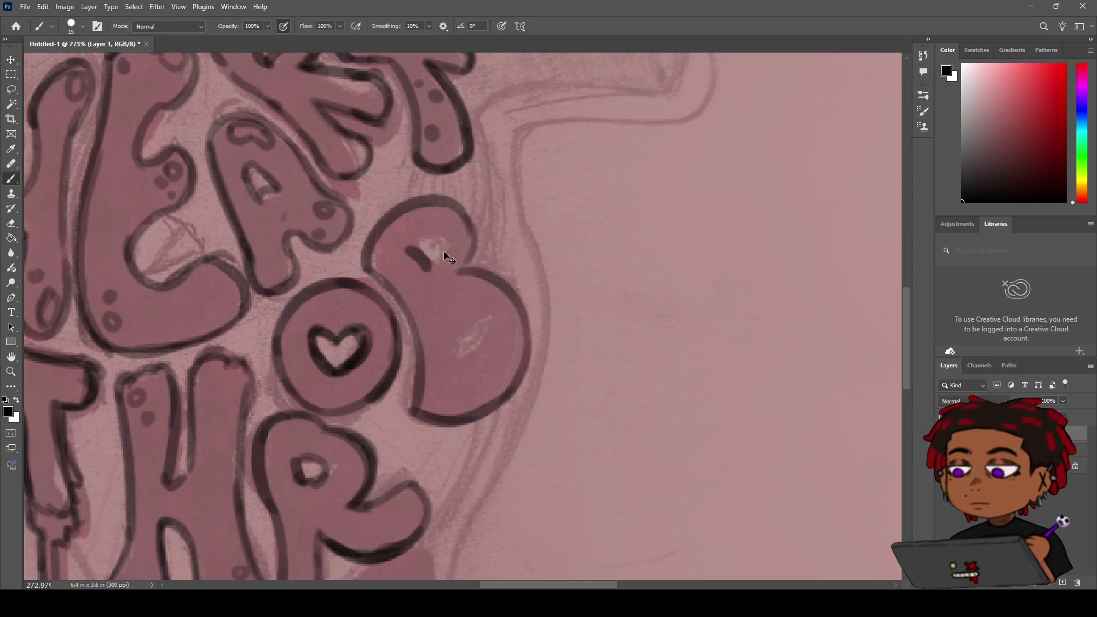
mouse_move(427, 269)
left_mouse_down()
mouse_move(438, 240)
mouse_move(429, 269)
left_mouse_up()
key("ctrl+z")
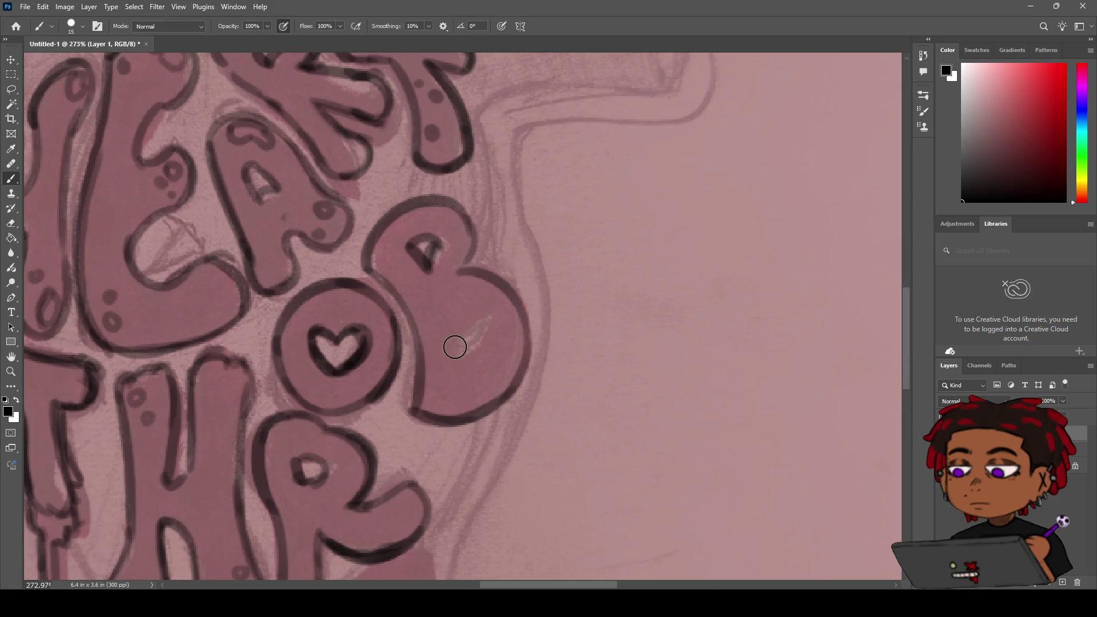
Step: Draw the B's lower inner hole as a closed teardrop shape
mouse_move(458, 350)
left_mouse_down()
mouse_move(474, 331)
mouse_move(459, 362)
left_mouse_up()
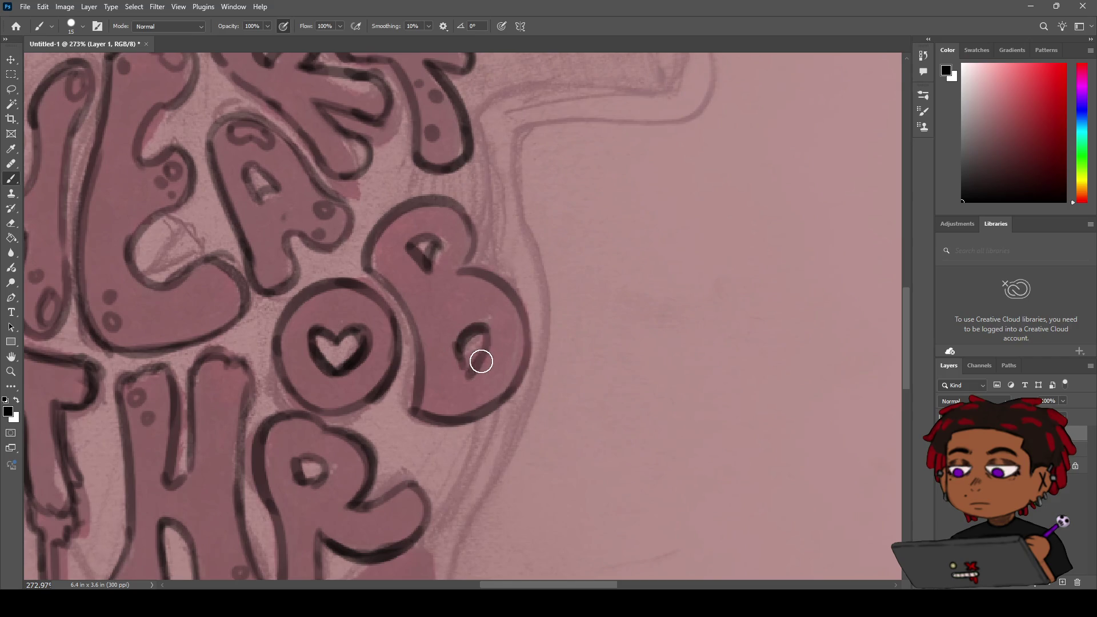
mouse_move(464, 368)
left_mouse_down()
mouse_move(479, 325)
mouse_move(468, 364)
mouse_move(400, 354)
mouse_move(448, 314)
left_mouse_up()
key("z")
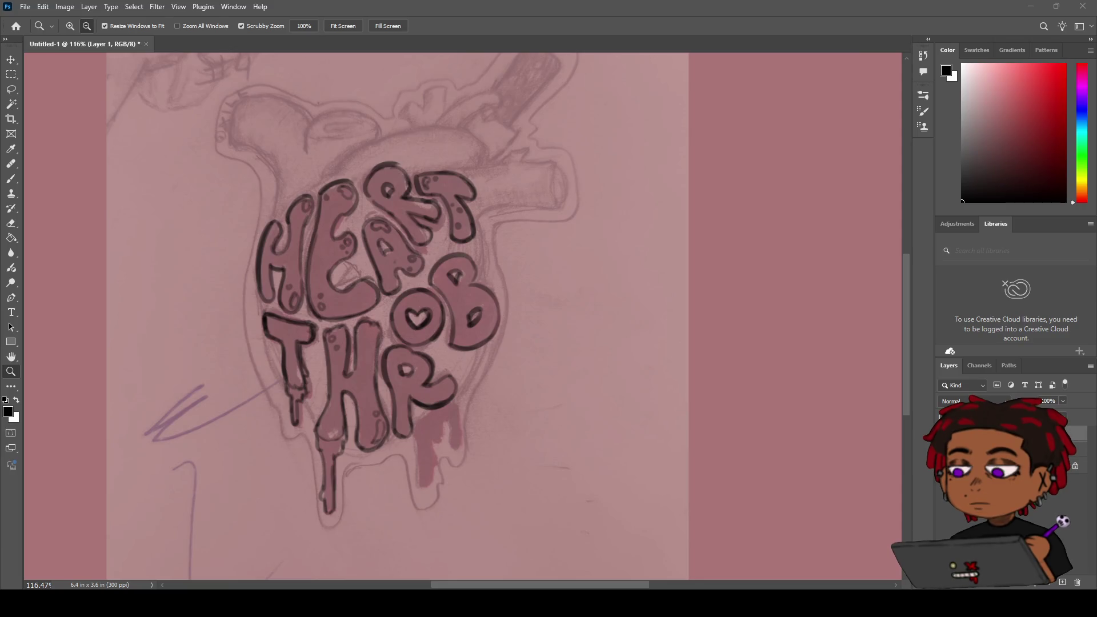
Step: Reframe on the B and repaint the black ring of its upper hole, then zoom out
key("h")
mouse_move(474, 283)
left_mouse_down()
mouse_move(522, 301)
mouse_move(473, 237)
mouse_move(457, 248)
mouse_move(478, 224)
left_mouse_up()
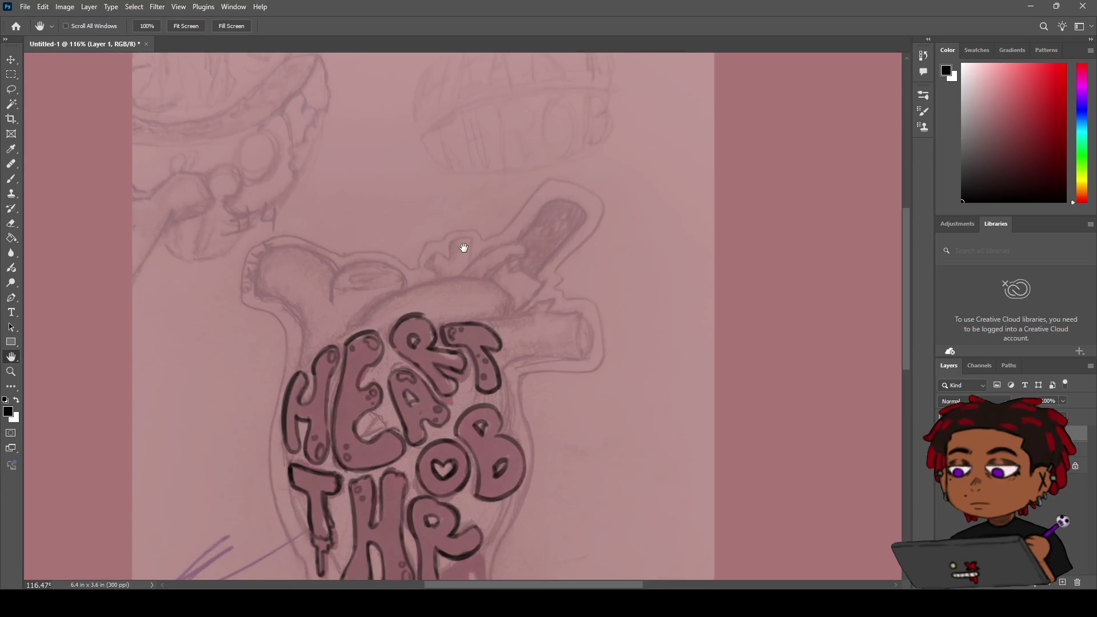
mouse_move(445, 269)
left_mouse_down()
mouse_move(472, 176)
mouse_move(386, 257)
mouse_move(357, 307)
mouse_move(409, 204)
mouse_move(362, 286)
mouse_move(456, 268)
mouse_move(428, 196)
mouse_move(495, 182)
mouse_move(434, 216)
mouse_move(450, 221)
left_mouse_up()
key("e")
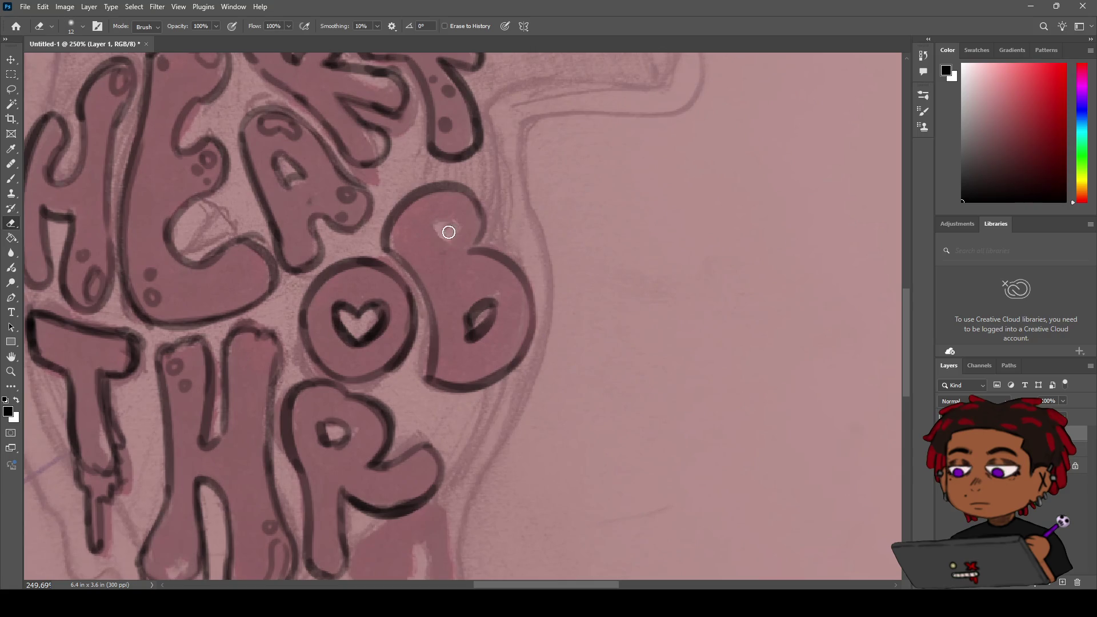
key("b")
mouse_move(412, 233)
left_mouse_down()
mouse_move(430, 245)
mouse_move(450, 228)
mouse_move(431, 233)
mouse_move(452, 229)
mouse_move(449, 220)
mouse_move(421, 243)
mouse_move(451, 226)
mouse_move(434, 225)
mouse_move(447, 215)
mouse_move(366, 217)
mouse_move(469, 218)
mouse_move(417, 263)
left_mouse_up()
key("ctrl+z")
key("ctrl+z")
key("ctrl+z")
key("z")
key("b")
key("z")
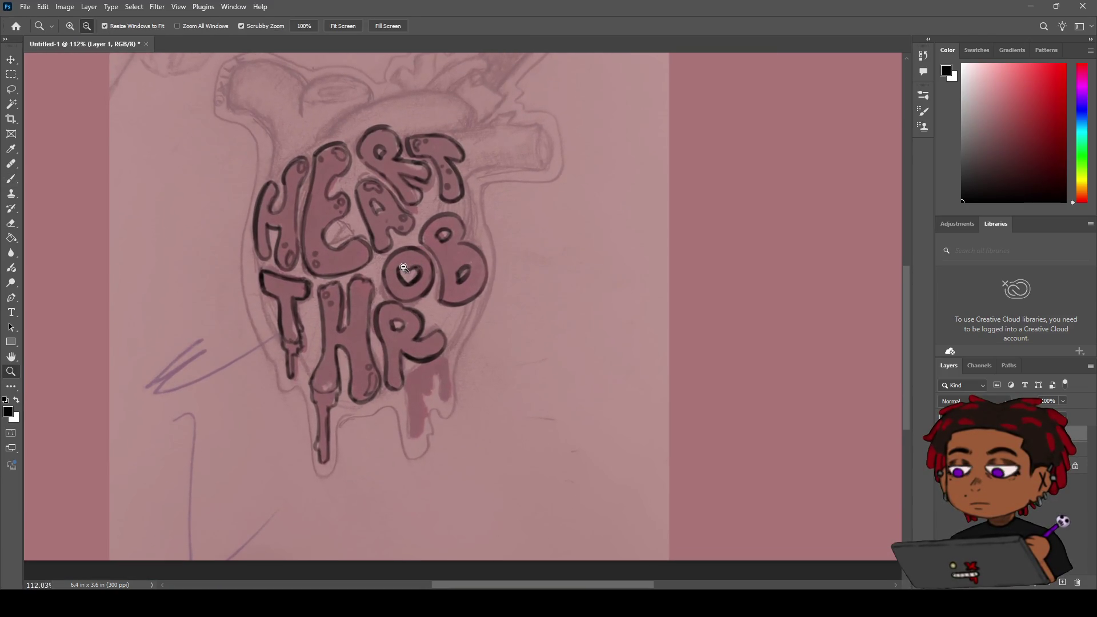
Step: Pan around the heart drawing and zoom out to see the whole canvas
key("h")
mouse_move(350, 338)
left_mouse_down()
mouse_move(403, 280)
mouse_move(376, 324)
mouse_move(425, 388)
left_mouse_up()
mouse_move(421, 307)
left_mouse_down()
mouse_move(417, 371)
mouse_move(357, 158)
mouse_move(377, 244)
left_mouse_up()
mouse_move(418, 319)
left_mouse_down()
mouse_move(397, 314)
mouse_move(395, 219)
left_mouse_up()
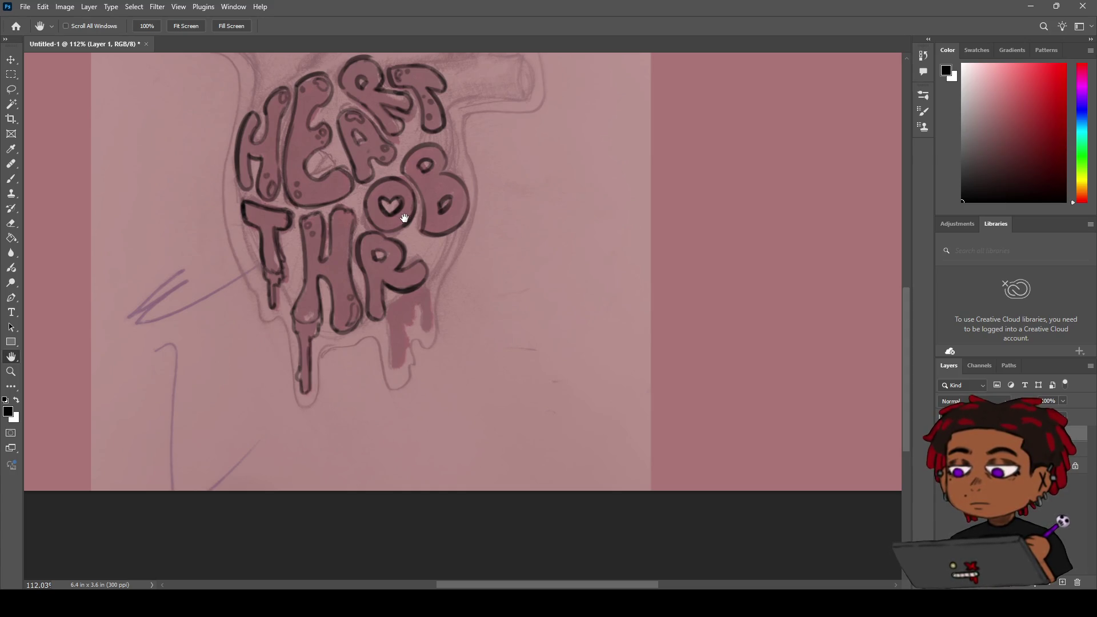
mouse_move(402, 219)
left_mouse_down()
mouse_move(438, 303)
mouse_move(409, 285)
mouse_move(459, 284)
left_mouse_up()
key("z")
key("h")
mouse_move(445, 334)
left_mouse_down()
mouse_move(423, 284)
mouse_move(429, 298)
left_mouse_up()
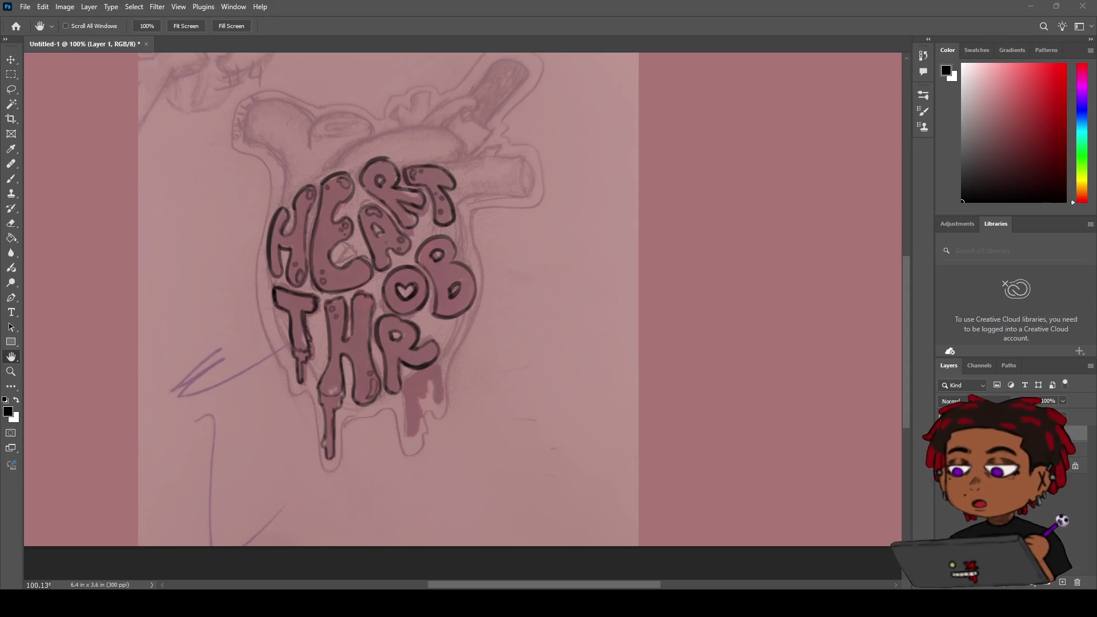
Step: Zoom to about 174% on the lower THR letters and their pink drips
scroll(416, 310, "down", 2)
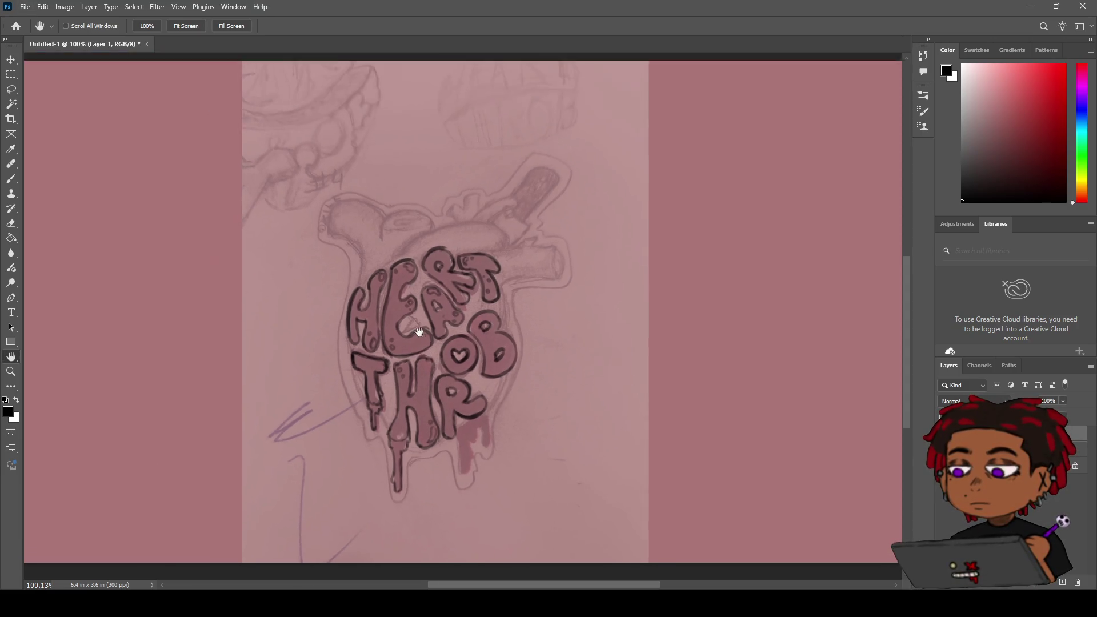
scroll(417, 318, "up", 2)
left_click_drag(430, 332, 433, 325)
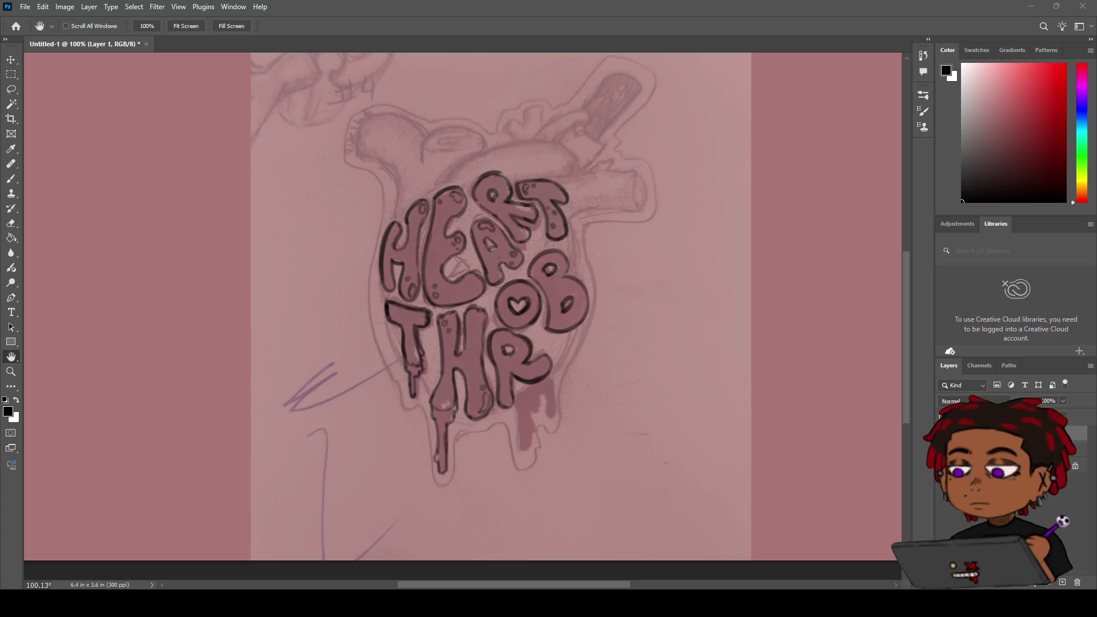
key("z")
mouse_move(489, 332)
left_mouse_down()
mouse_move(544, 314)
mouse_move(404, 325)
mouse_move(412, 297)
mouse_move(423, 319)
mouse_move(377, 308)
mouse_move(451, 298)
mouse_move(428, 312)
mouse_move(457, 319)
mouse_move(477, 412)
mouse_move(458, 355)
left_mouse_up()
key("h")
key("z")
Step: Draw a trial drip line below the R's leg, then undo it
key("h")
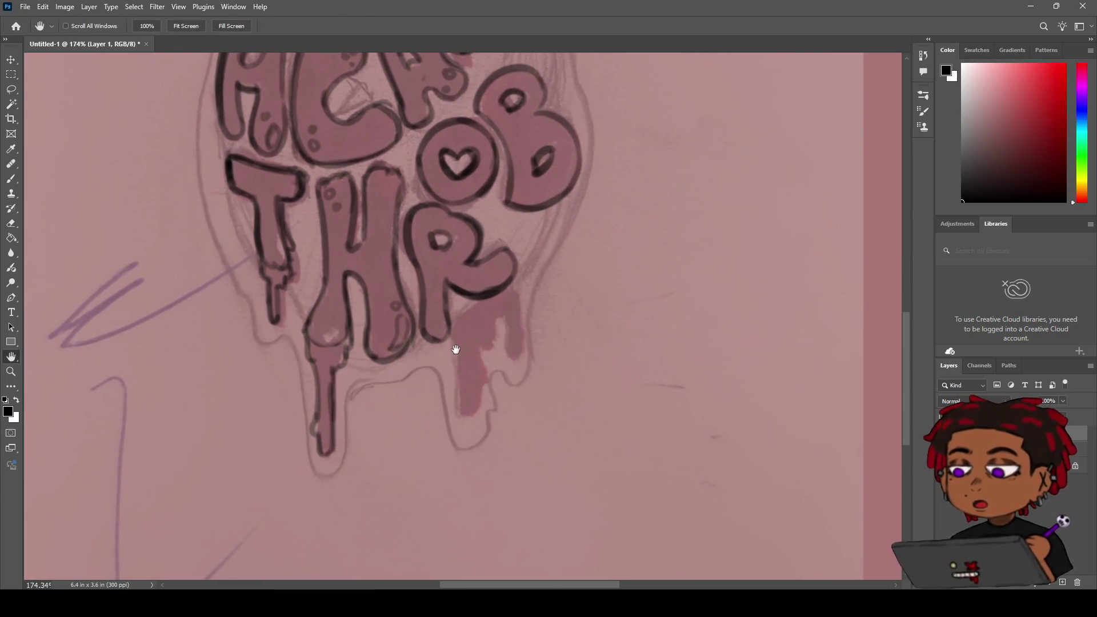
key("b")
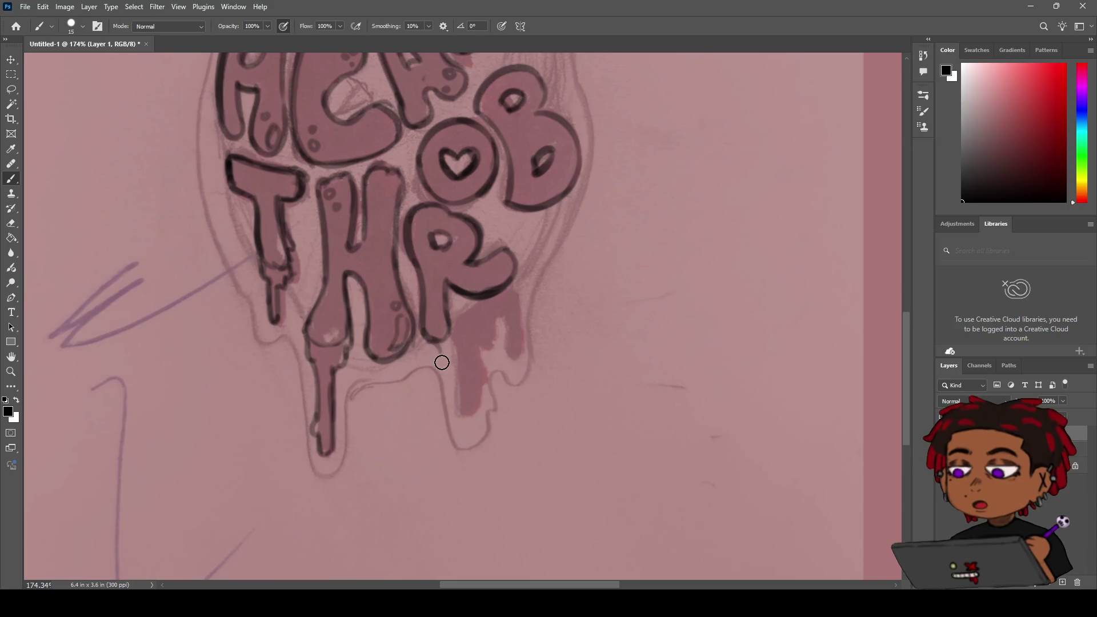
left_click_drag(431, 346, 441, 366)
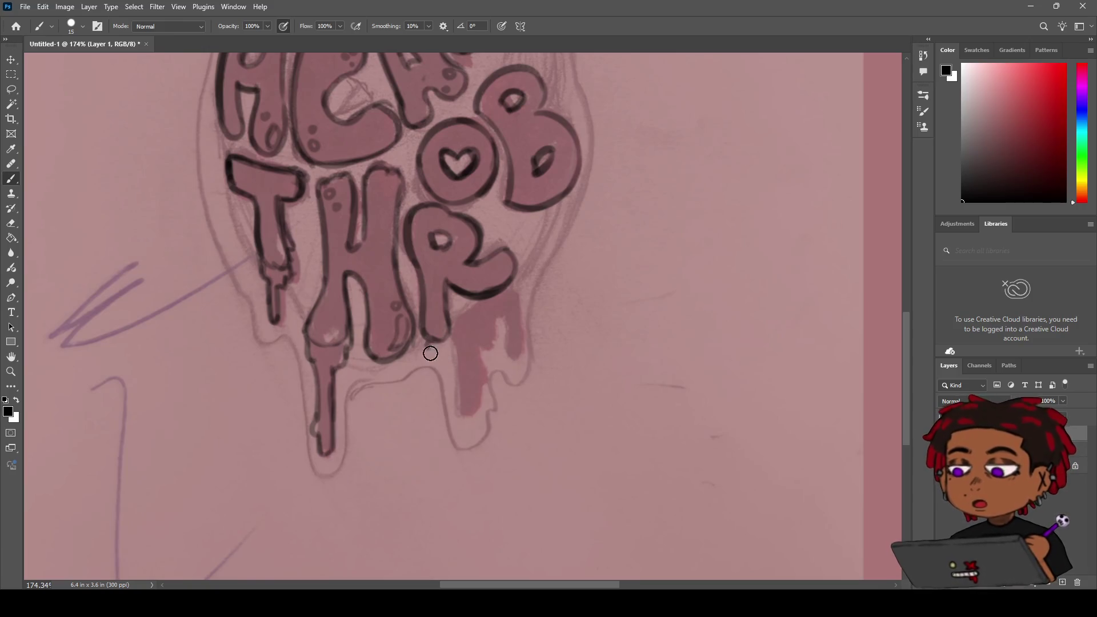
left_click_drag(436, 349, 444, 413)
key("ctrl+z")
left_click_drag(433, 350, 445, 415)
left_click_drag(435, 349, 442, 406)
left_click_drag(436, 354, 444, 412)
key("ctrl+z")
key("ctrl+z")
Step: Zoom and pan to center the full HEART THROB lettering in view
key("z")
mouse_move(447, 365)
left_mouse_down()
mouse_move(404, 392)
mouse_move(443, 358)
mouse_move(400, 371)
mouse_move(435, 368)
left_mouse_up()
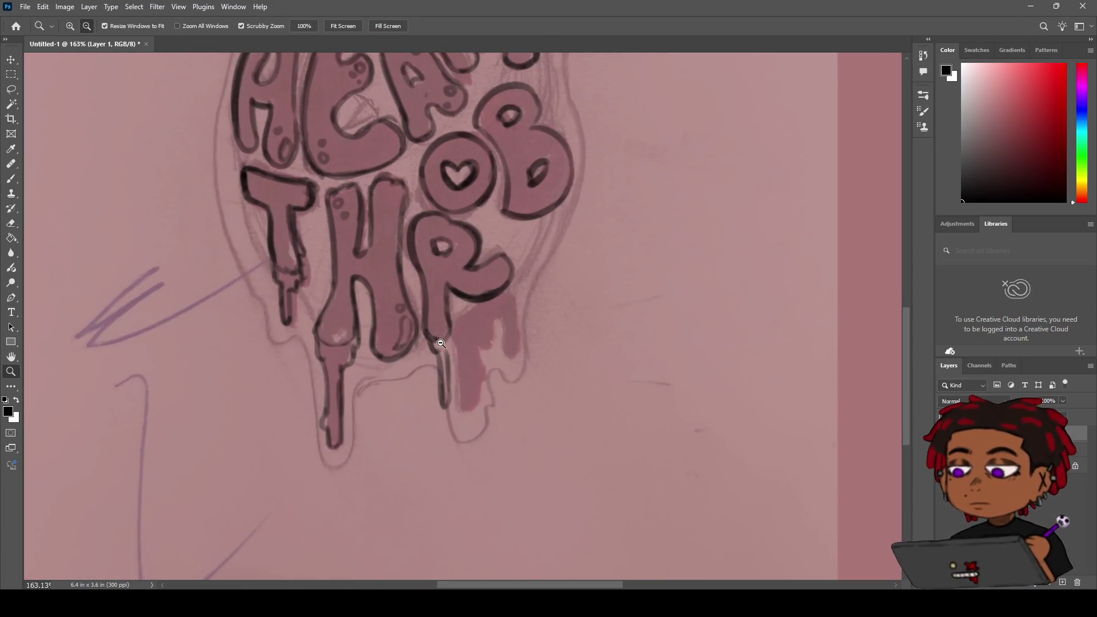
key("h")
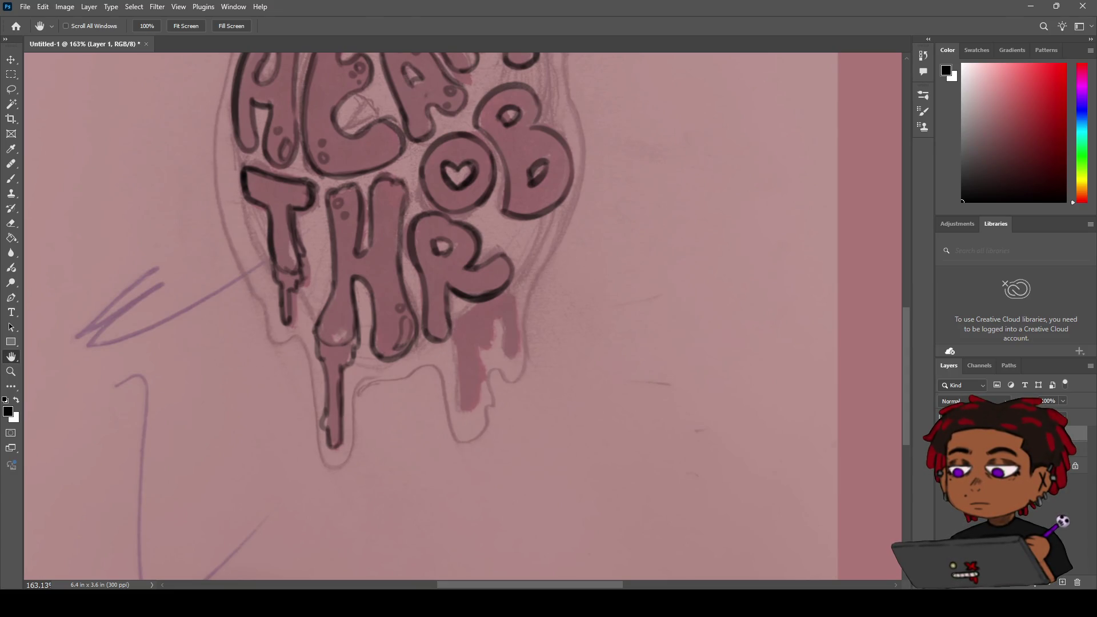
left_click_drag(358, 247, 446, 361)
key("b")
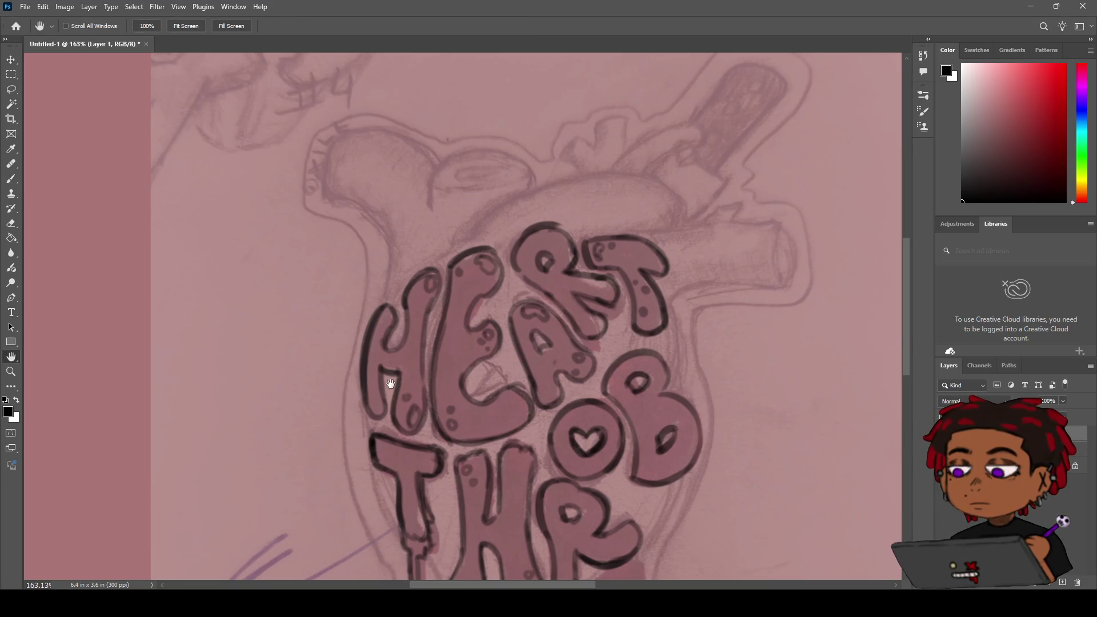
left_click_drag(392, 326, 414, 261)
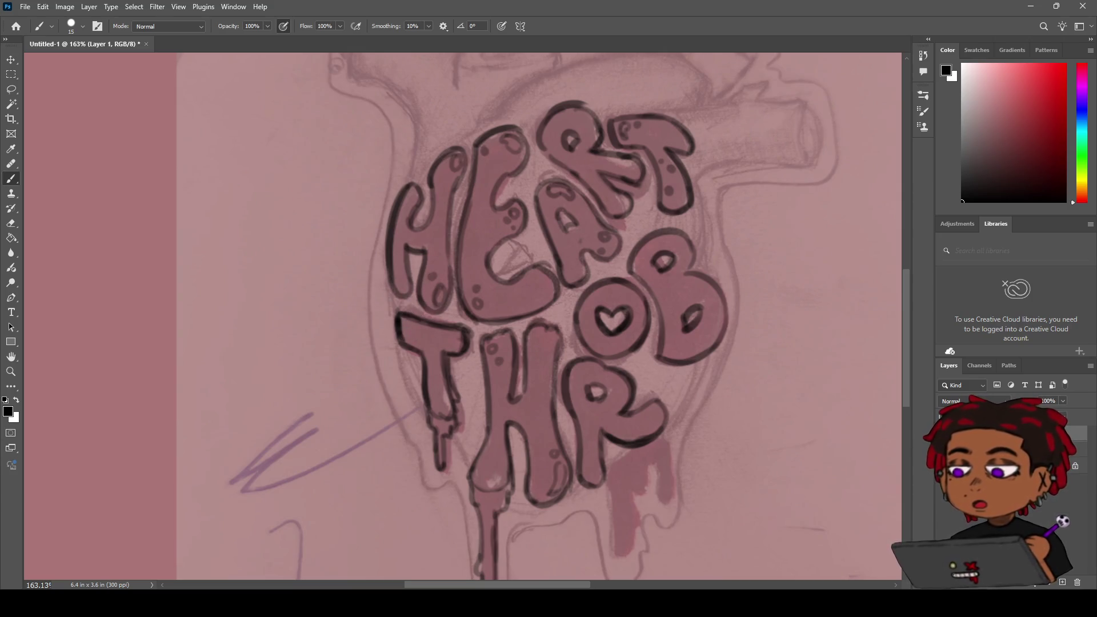
Step: Ink black drip outlines down from the R's curve and along the drip's left edge
mouse_move(420, 314)
left_mouse_down()
mouse_move(318, 416)
mouse_move(350, 299)
mouse_move(335, 409)
mouse_move(320, 367)
mouse_move(332, 362)
left_mouse_up()
left_click_drag(406, 343, 428, 343)
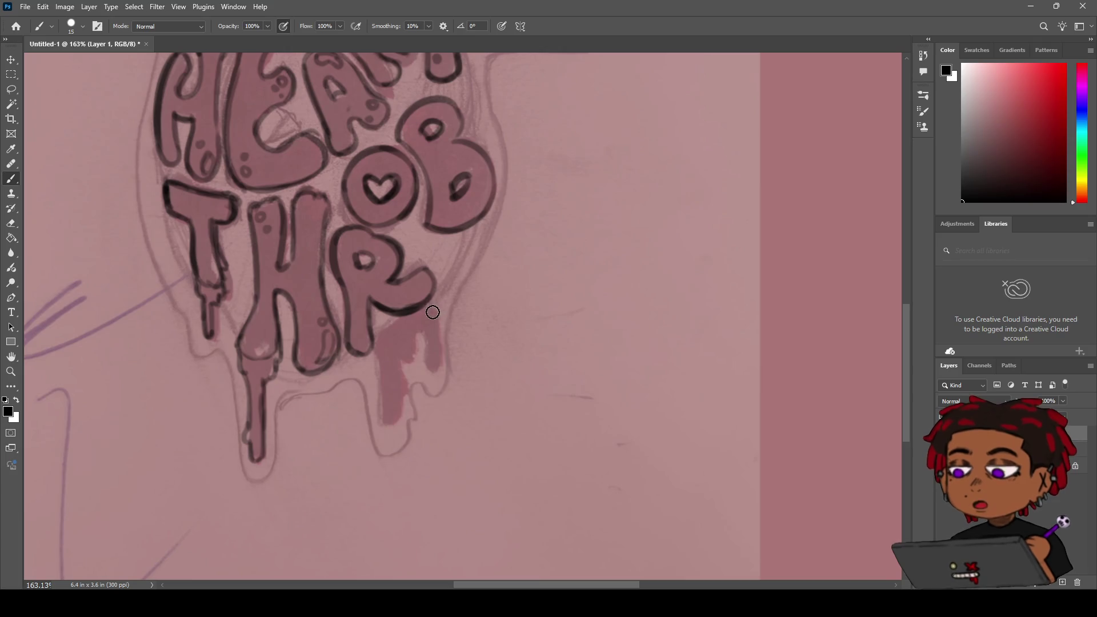
left_click_drag(434, 312, 442, 361)
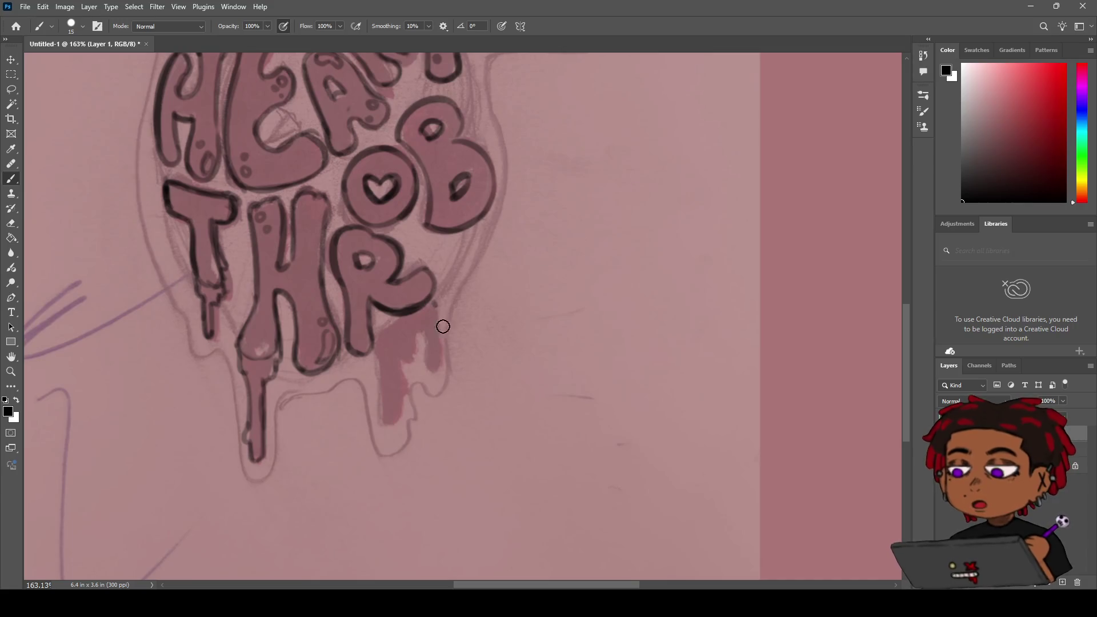
left_click_drag(433, 334, 443, 344)
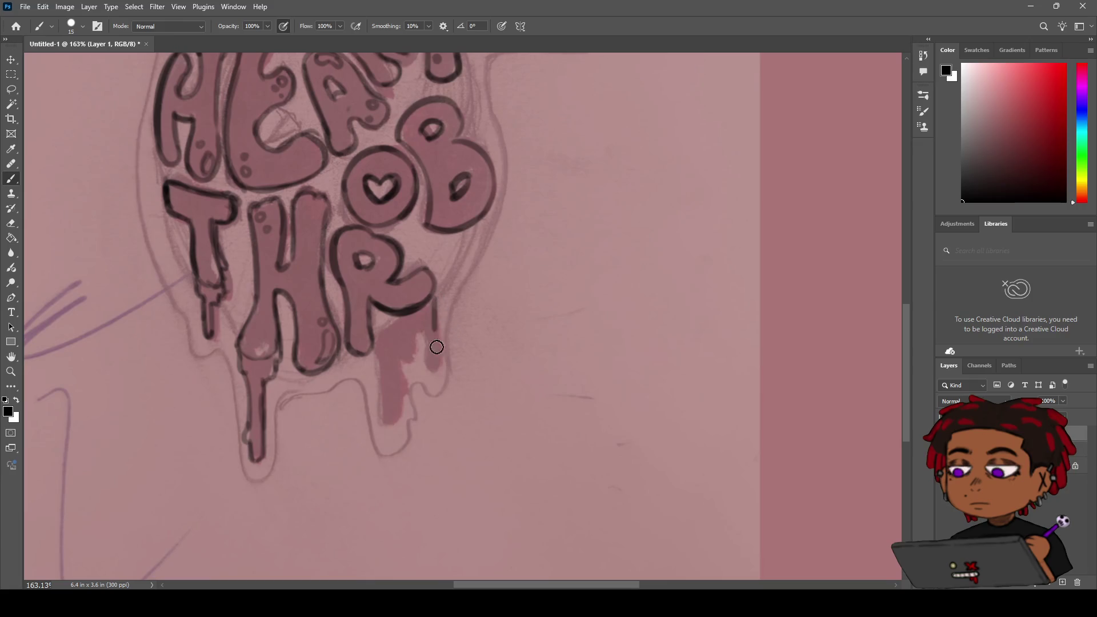
key("ctrl+z")
left_click_drag(433, 297, 434, 337)
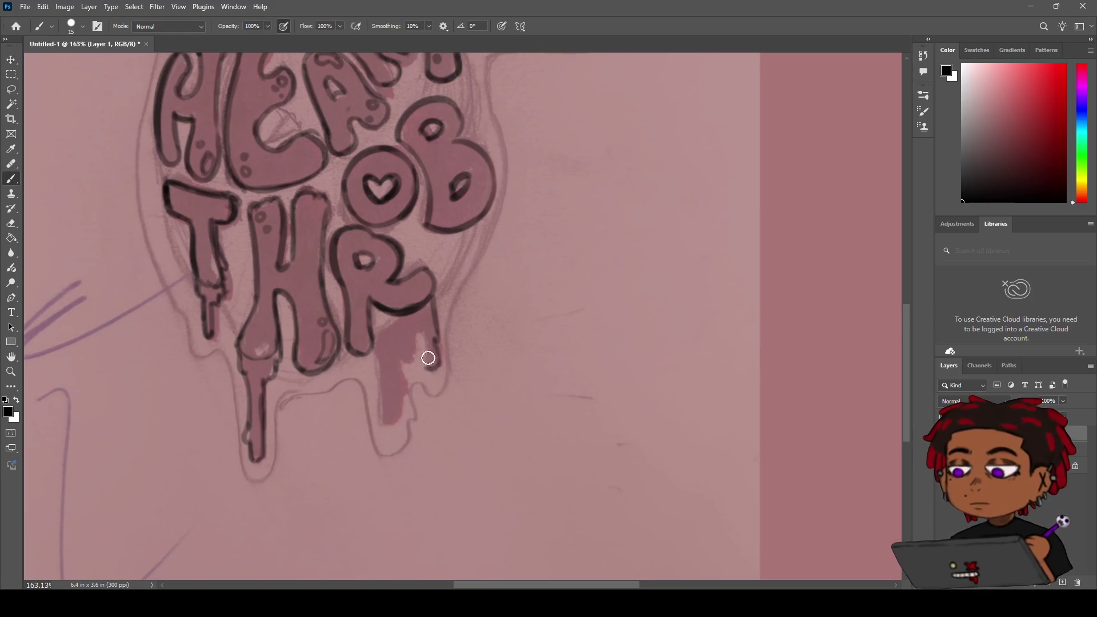
left_click_drag(427, 338, 432, 369)
left_click_drag(422, 336, 399, 384)
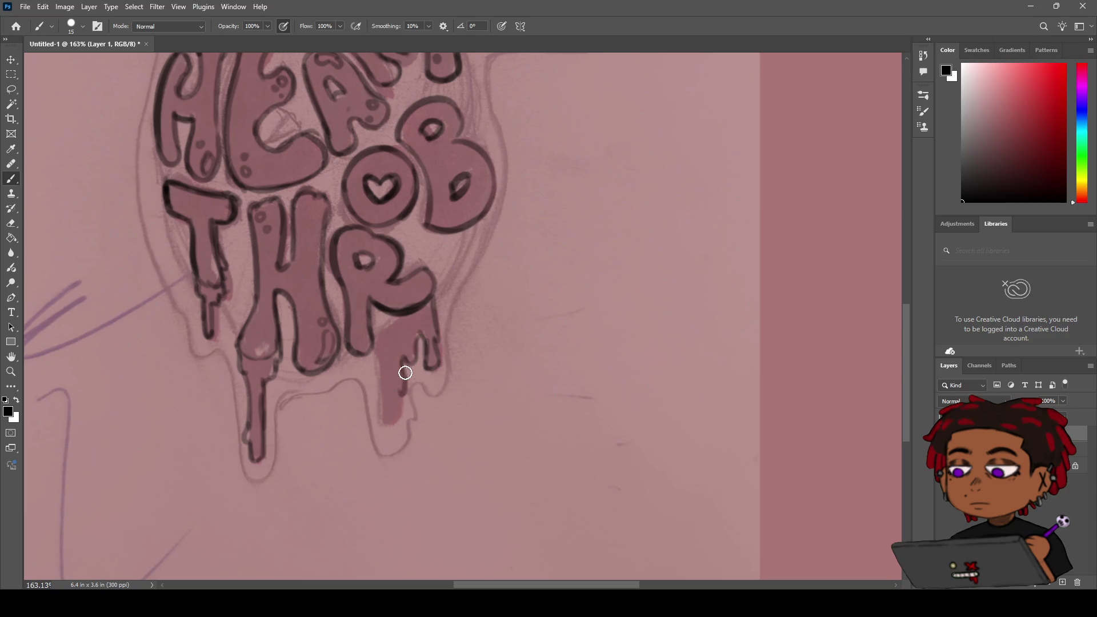
mouse_move(397, 389)
left_mouse_down()
mouse_move(398, 354)
mouse_move(396, 396)
left_mouse_up()
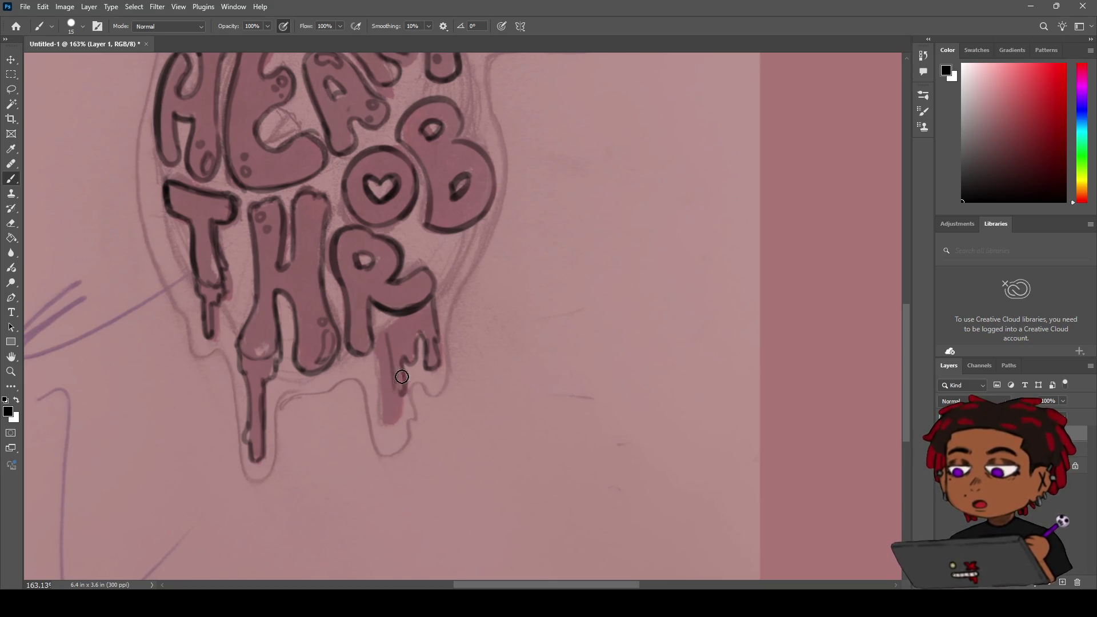
left_click_drag(388, 340, 391, 355)
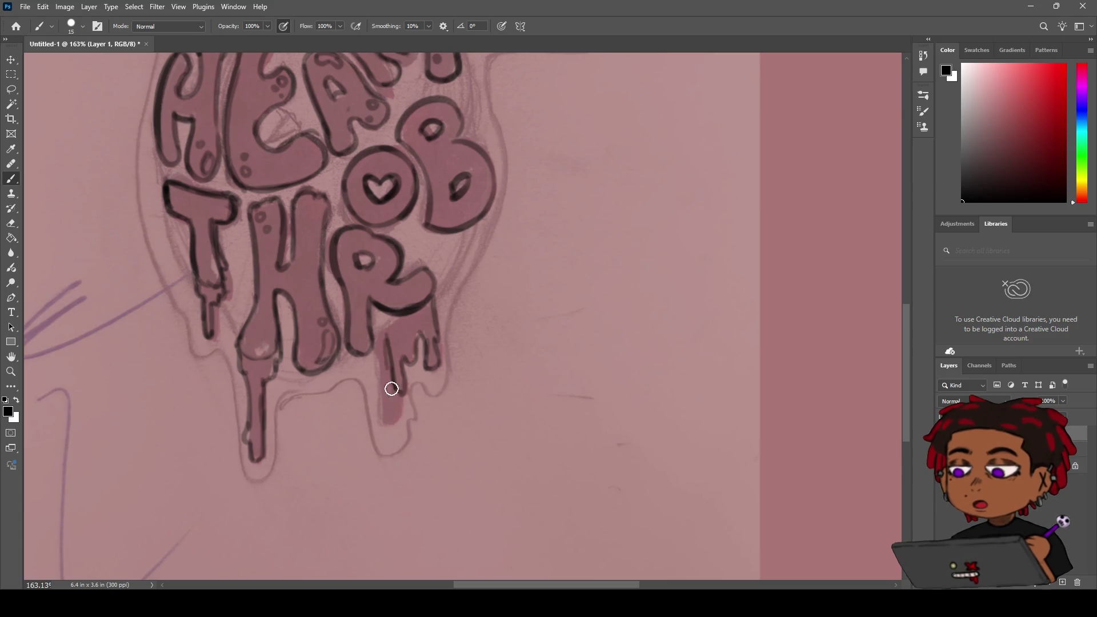
left_click_drag(377, 344, 383, 403)
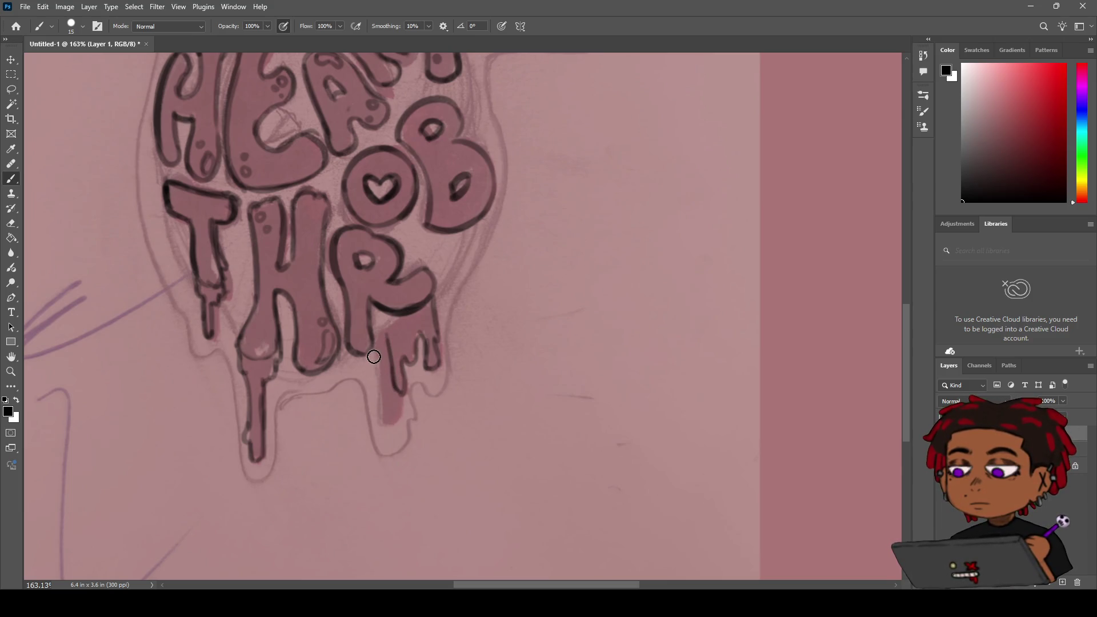
mouse_move(371, 361)
left_mouse_down()
mouse_move(391, 409)
mouse_move(383, 412)
mouse_move(385, 347)
left_mouse_up()
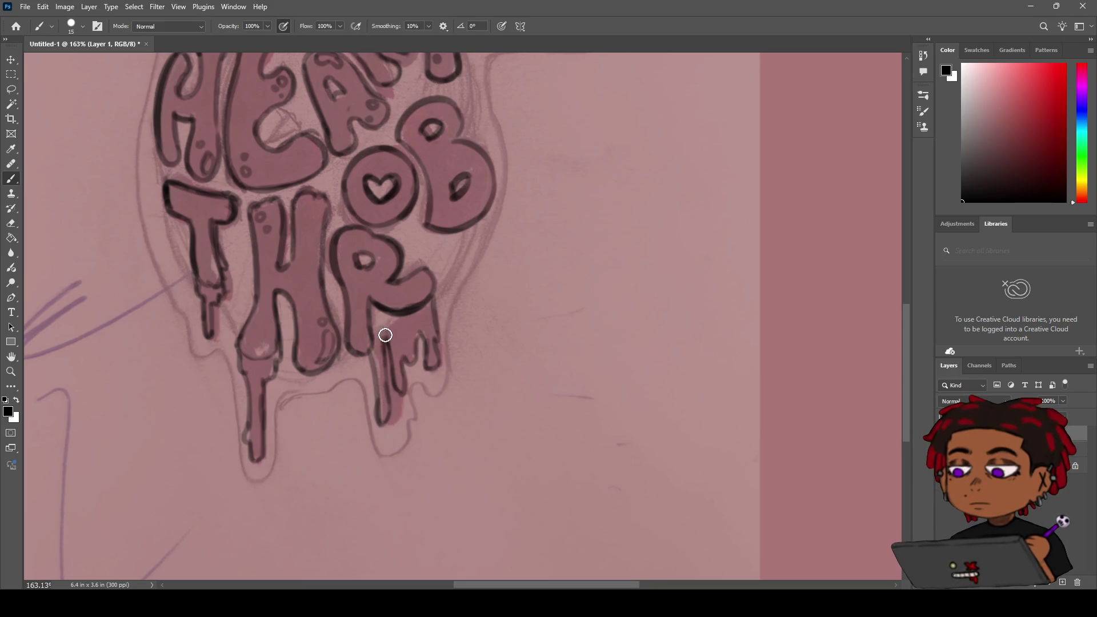
left_click_drag(382, 392, 385, 343)
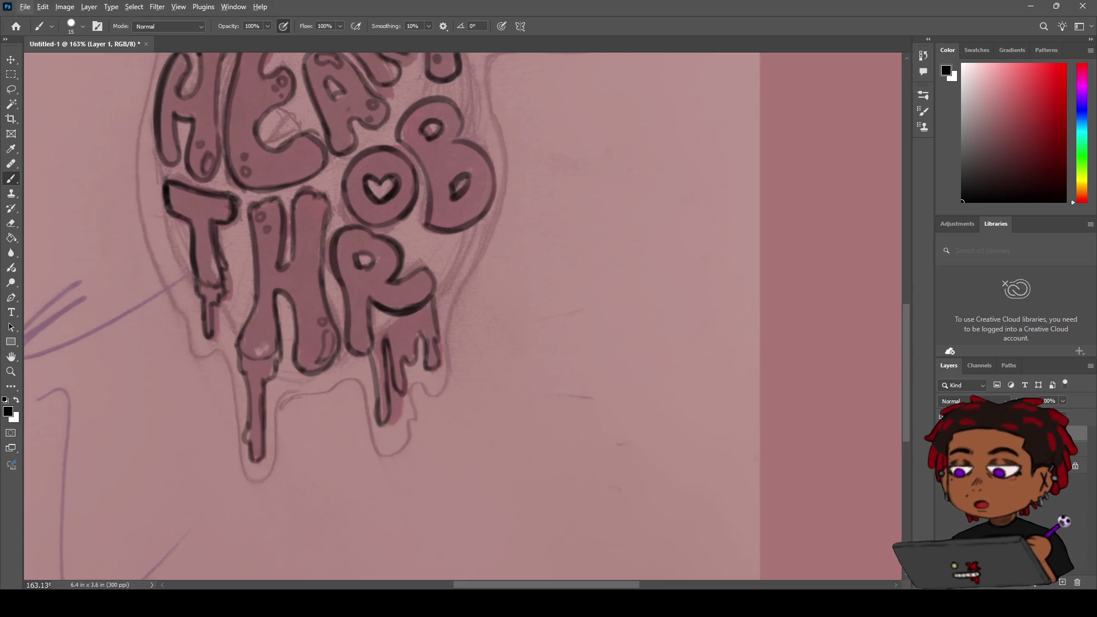
Step: Zoom out to 100% and toggle the sketch photo layer off and on to check the inking
key("z")
mouse_move(471, 303)
left_mouse_down()
mouse_move(391, 330)
mouse_move(446, 306)
mouse_move(416, 331)
mouse_move(435, 312)
mouse_move(411, 317)
mouse_move(436, 310)
left_mouse_up()
left_click(436, 309, "alt")
mouse_move(358, 320)
left_mouse_down()
mouse_move(480, 286)
mouse_move(400, 288)
mouse_move(491, 283)
mouse_move(466, 288)
mouse_move(482, 293)
left_mouse_up()
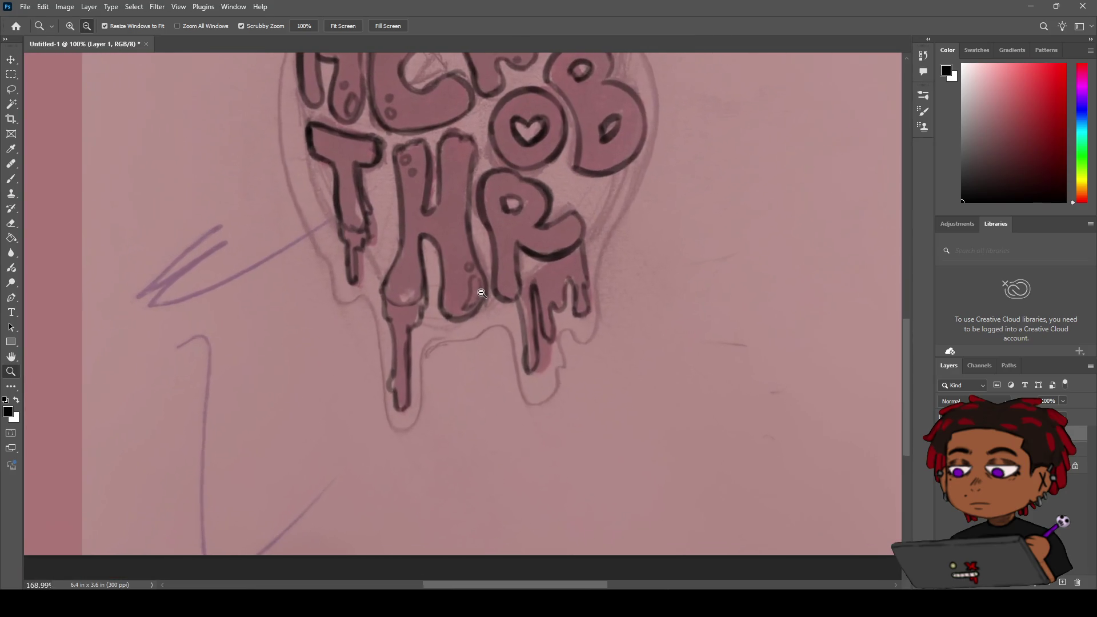
key("b")
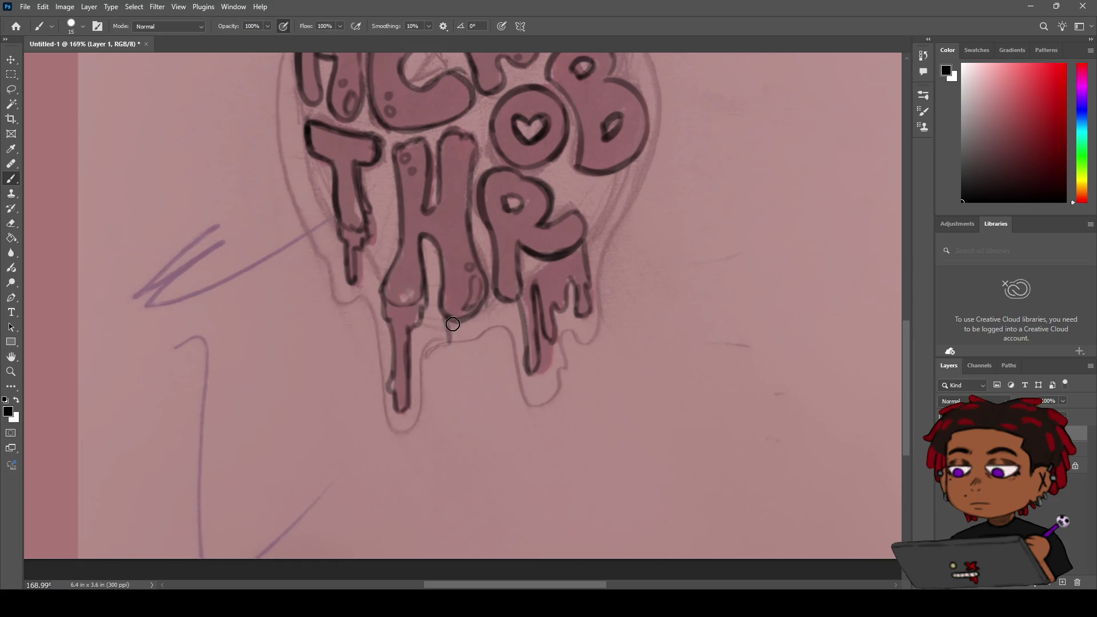
key("z")
mouse_move(453, 308)
left_mouse_down()
mouse_move(399, 340)
mouse_move(455, 332)
left_mouse_up()
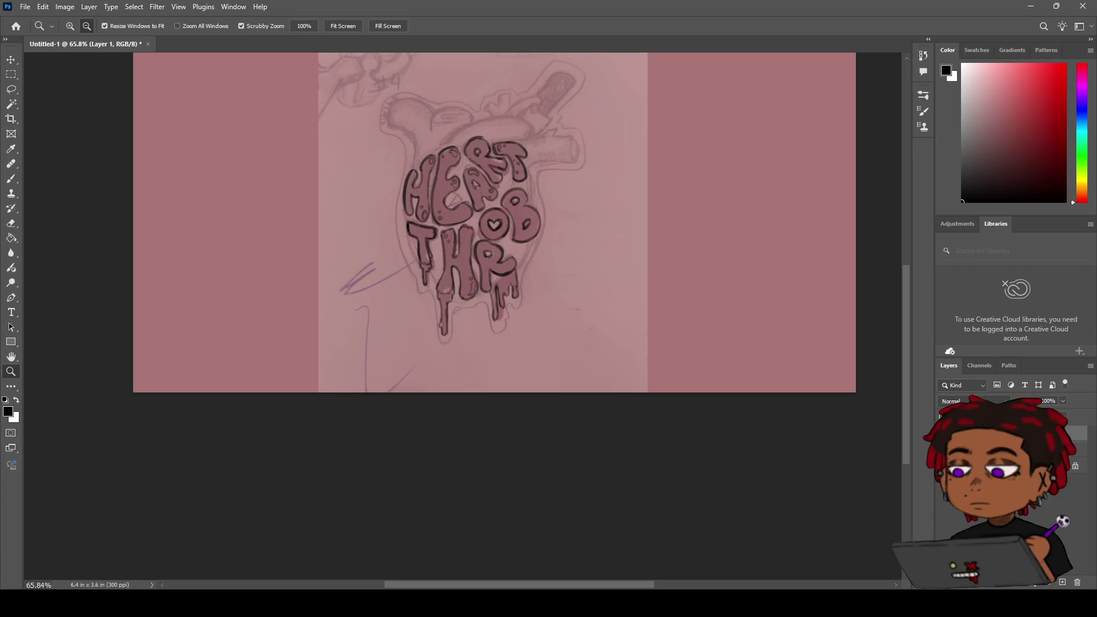
left_click(943, 451)
left_click(943, 452)
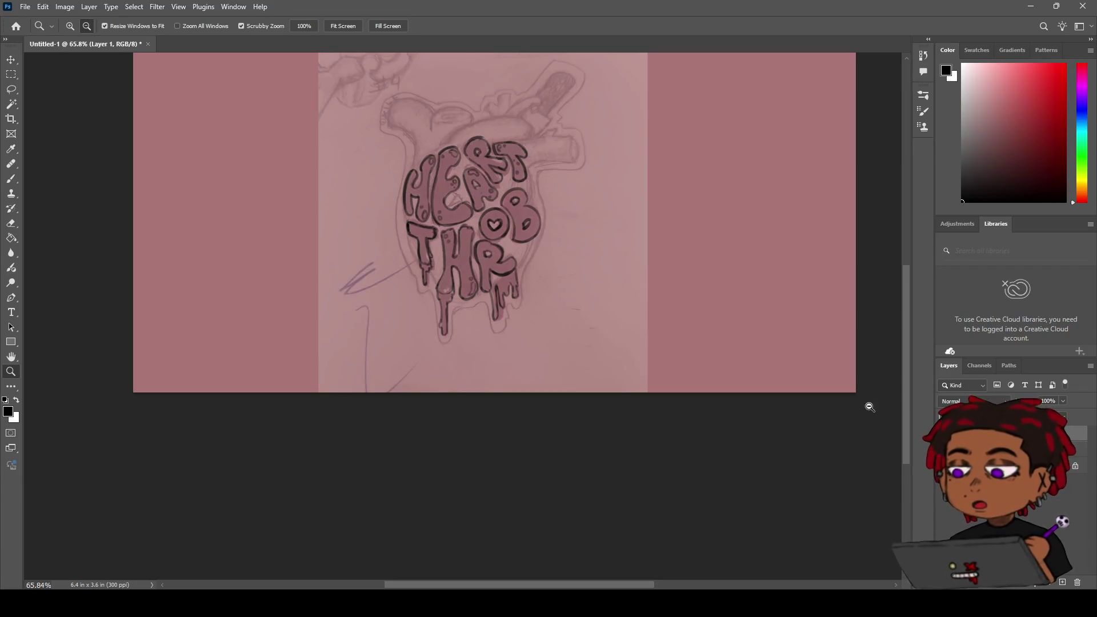
mouse_move(531, 324)
left_mouse_down()
mouse_move(571, 311)
mouse_move(502, 330)
mouse_move(499, 318)
mouse_move(497, 360)
mouse_move(475, 368)
left_mouse_up()
Step: Erase the rough, messy drip outlines under the R
key("h")
key("e")
mouse_move(505, 321)
left_mouse_down()
mouse_move(505, 336)
mouse_move(474, 357)
left_mouse_up()
left_click_drag(504, 313, 502, 307)
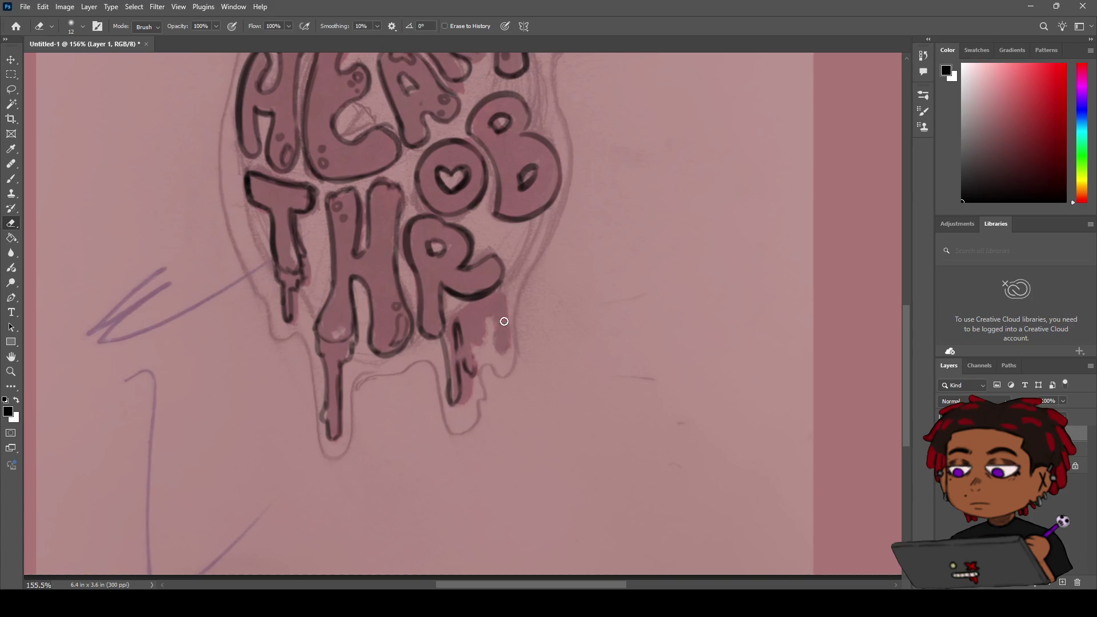
mouse_move(463, 378)
left_mouse_down()
mouse_move(455, 406)
mouse_move(453, 360)
left_mouse_up()
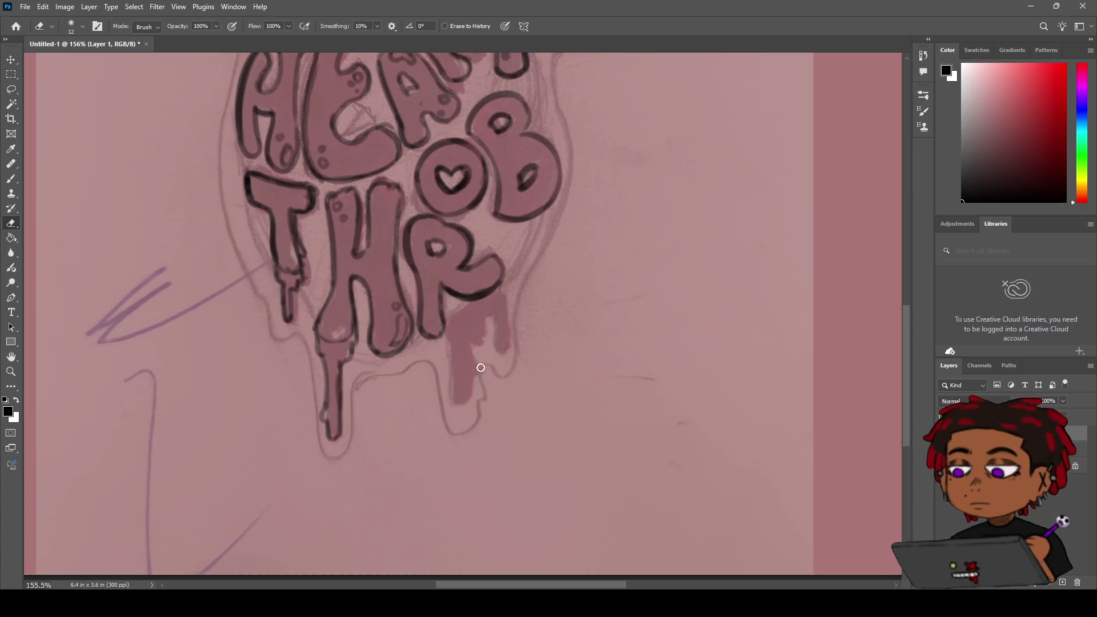
Step: Redraw the R's drip with thin black lines along both edges
key("b")
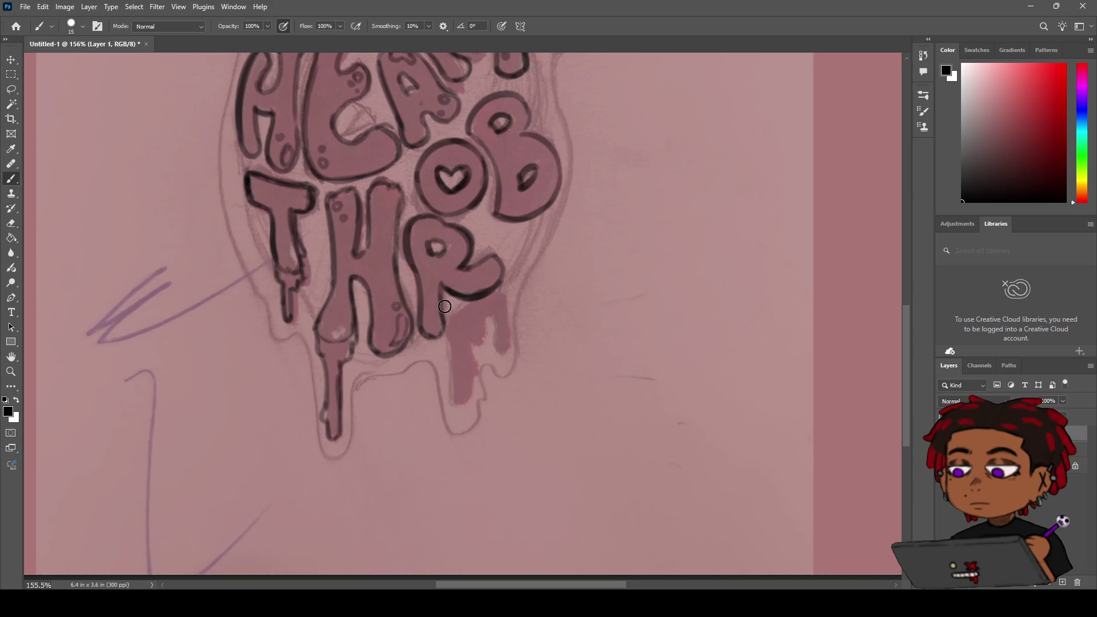
left_click_drag(441, 350, 441, 381)
left_click_drag(439, 342, 440, 402)
left_click_drag(436, 336, 450, 404)
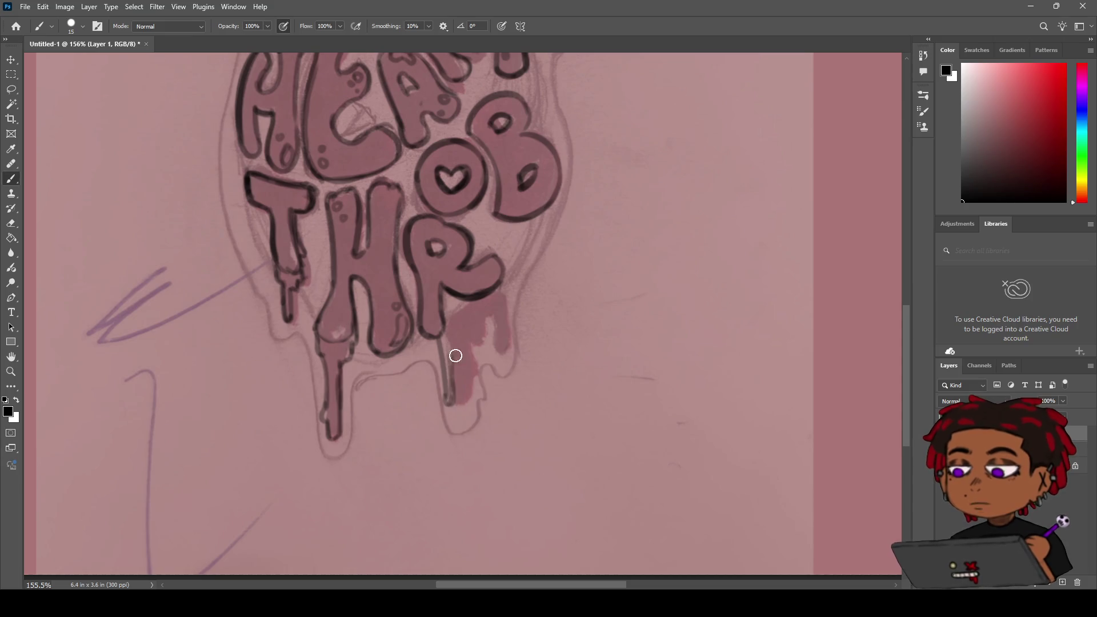
left_click_drag(458, 359, 454, 324)
left_click_drag(454, 330, 462, 306)
mouse_move(457, 367)
left_mouse_down()
mouse_move(448, 404)
mouse_move(458, 402)
mouse_move(443, 350)
mouse_move(354, 360)
mouse_move(528, 354)
left_mouse_up()
key("z")
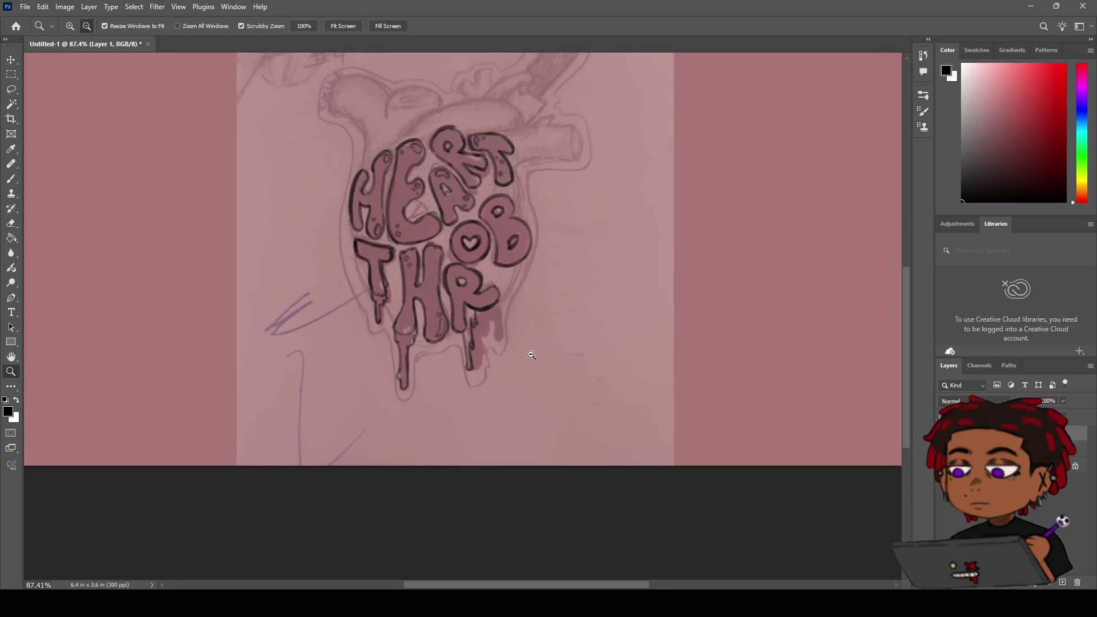
Step: Compare the line art with and without the reference sketch, leave it visible, and zoom onto the THR drips
left_click(943, 452)
left_click(943, 451)
left_click(944, 451)
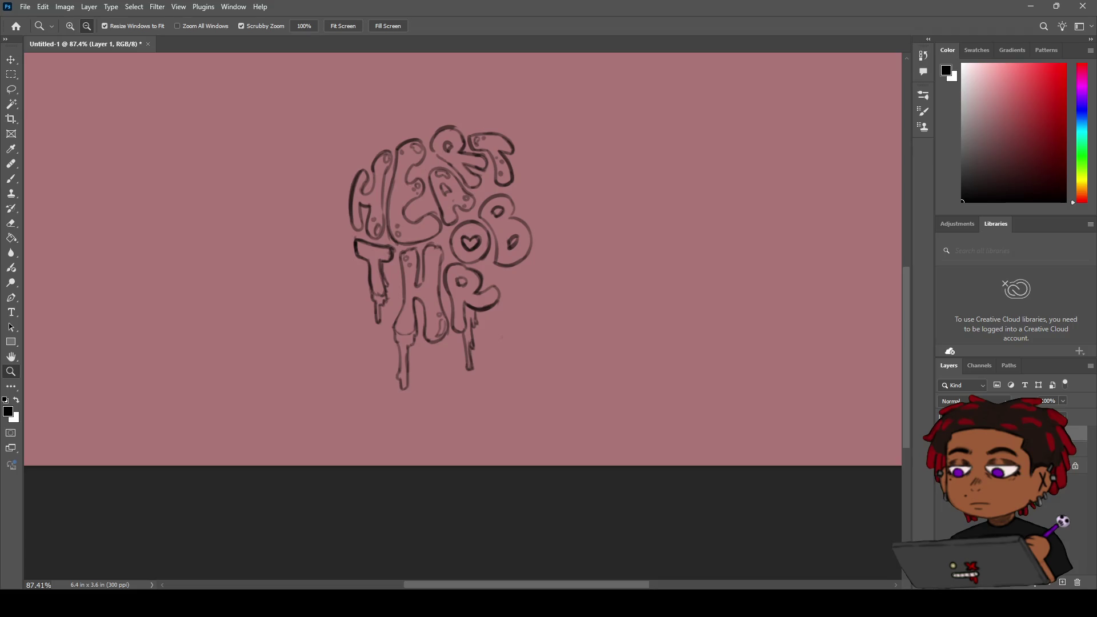
left_click(943, 451)
key("h")
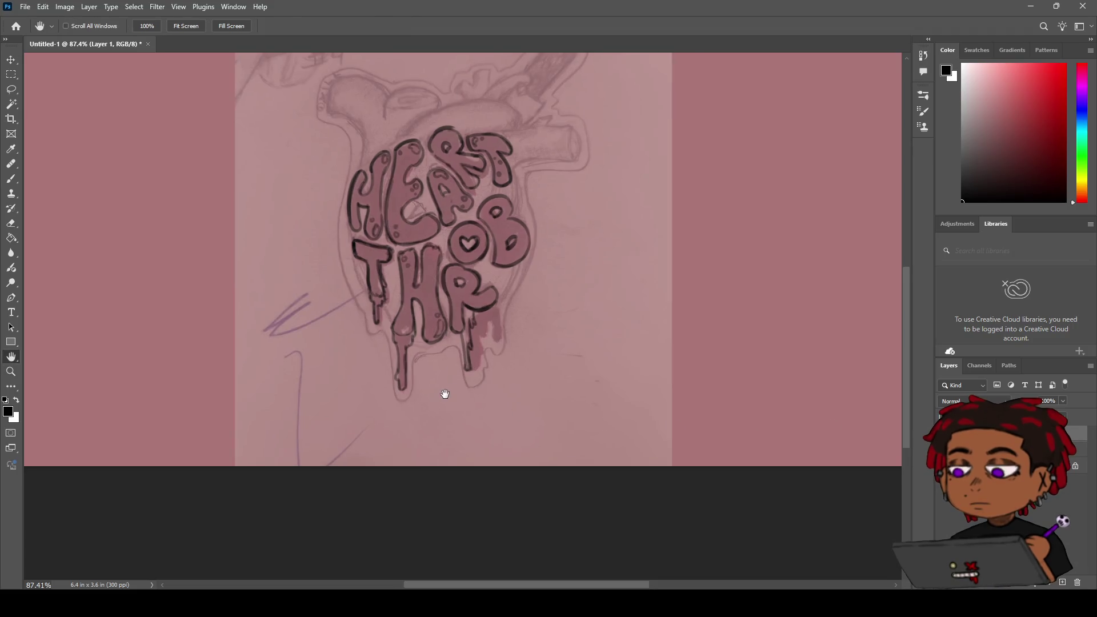
left_click_drag(443, 392, 476, 381)
scroll(517, 362, "up", 6)
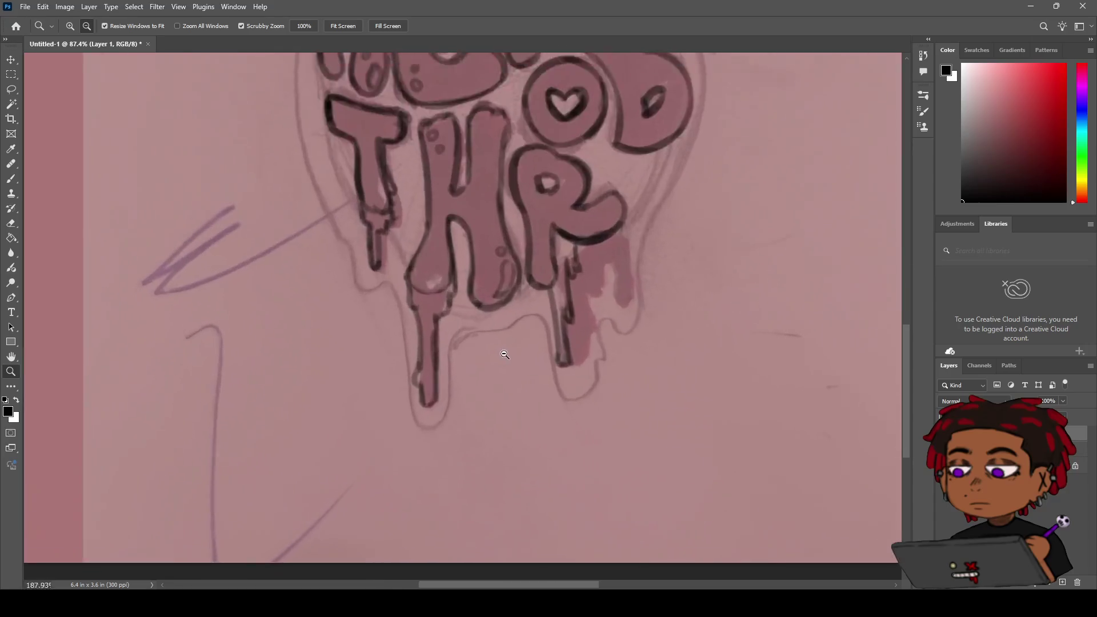
key("b")
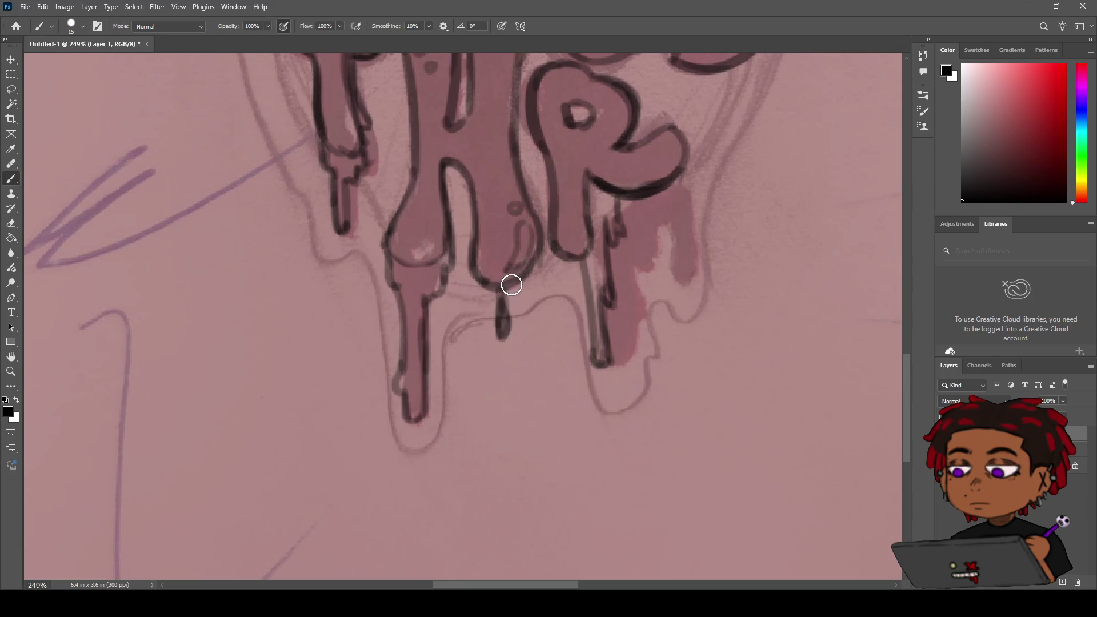
Step: Ink the small drip below the H in black, extending it further downward
key("z")
mouse_move(511, 285)
left_mouse_down()
mouse_move(497, 289)
mouse_move(521, 292)
left_mouse_up()
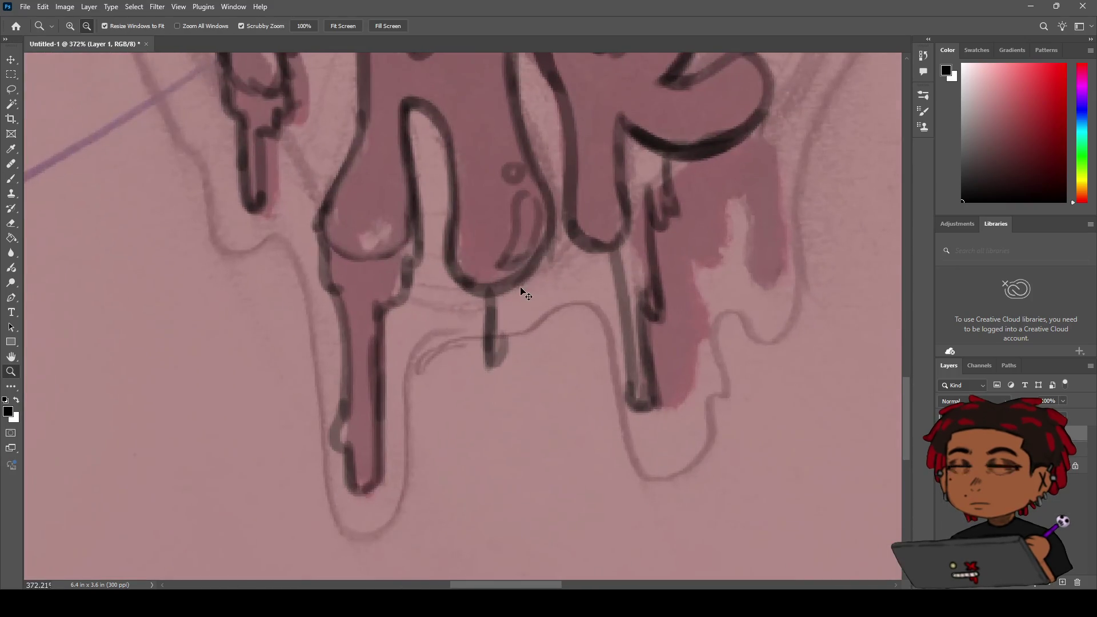
key("b")
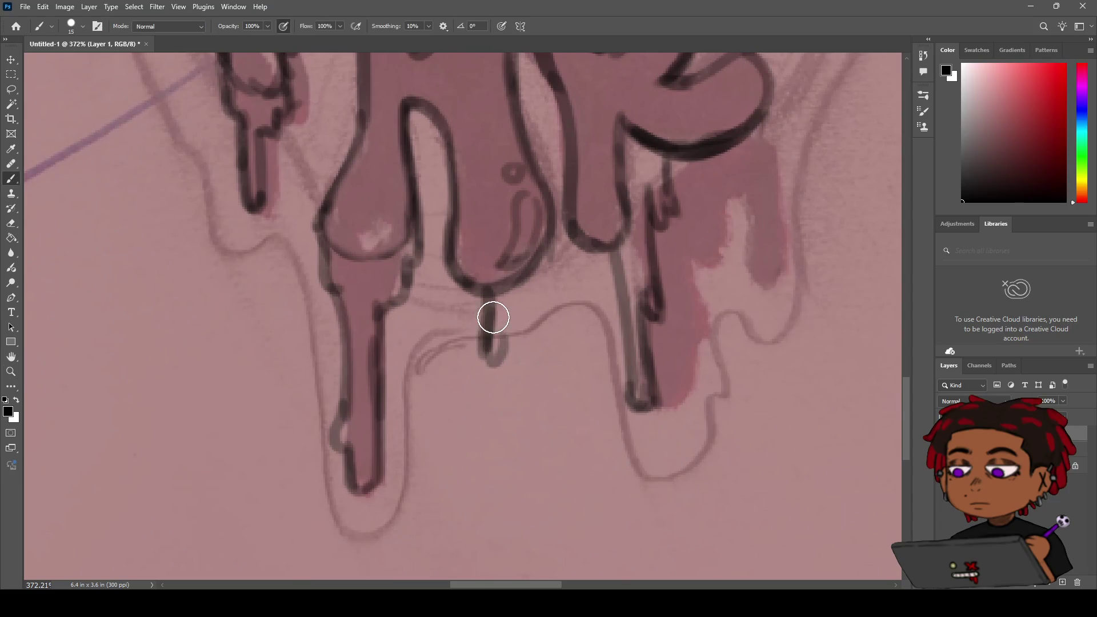
left_click_drag(495, 311, 490, 371)
mouse_move(489, 289)
left_mouse_down()
mouse_move(502, 360)
mouse_move(492, 367)
mouse_move(497, 304)
mouse_move(507, 331)
left_mouse_up()
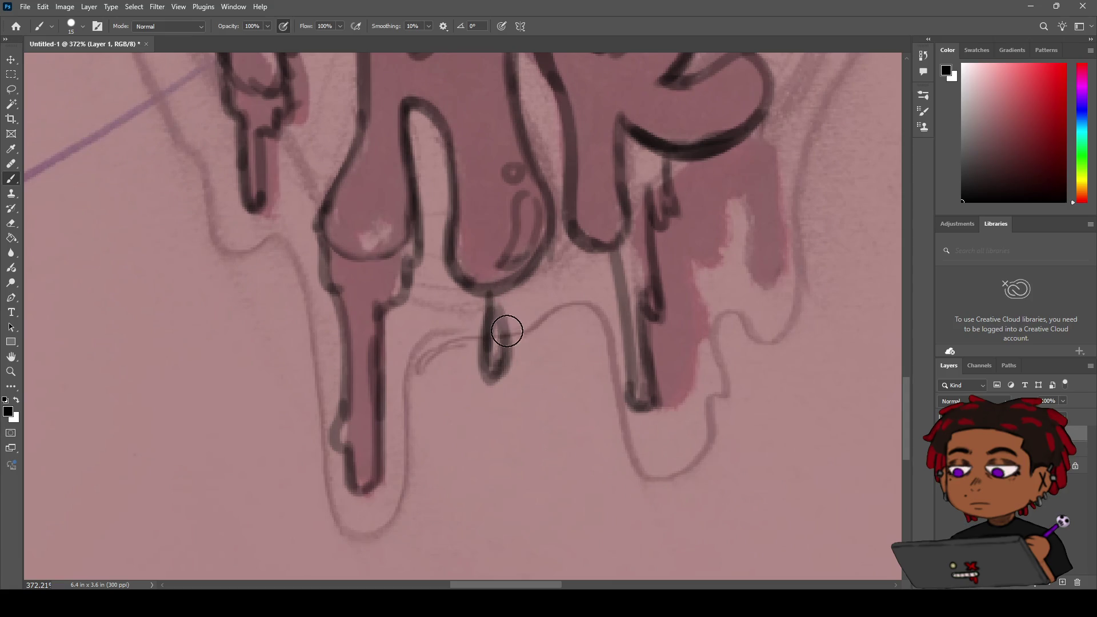
key("z")
mouse_move(517, 294)
left_mouse_down()
mouse_move(451, 350)
mouse_move(497, 337)
mouse_move(451, 336)
mouse_move(477, 327)
mouse_move(472, 350)
left_mouse_up()
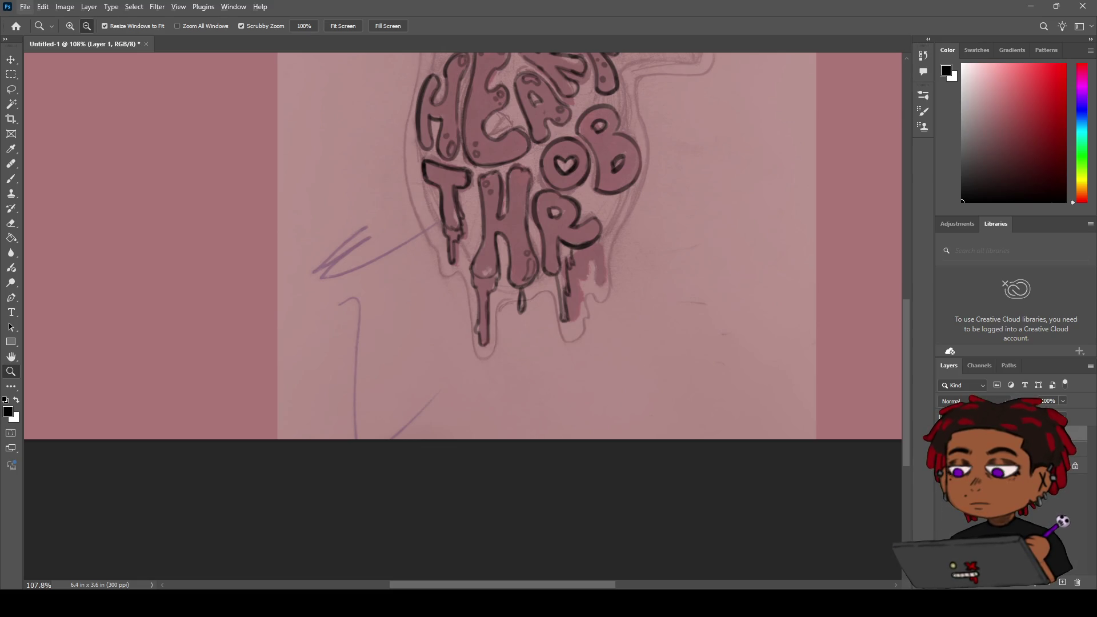
Step: Zoom in on the B and ink the small spots on its lower left and centre
key("h")
key("ctrl+0")
mouse_move(498, 362)
left_mouse_down()
mouse_move(429, 347)
mouse_move(500, 326)
mouse_move(549, 326)
mouse_move(558, 350)
mouse_move(568, 348)
left_mouse_up()
key("z")
key("b")
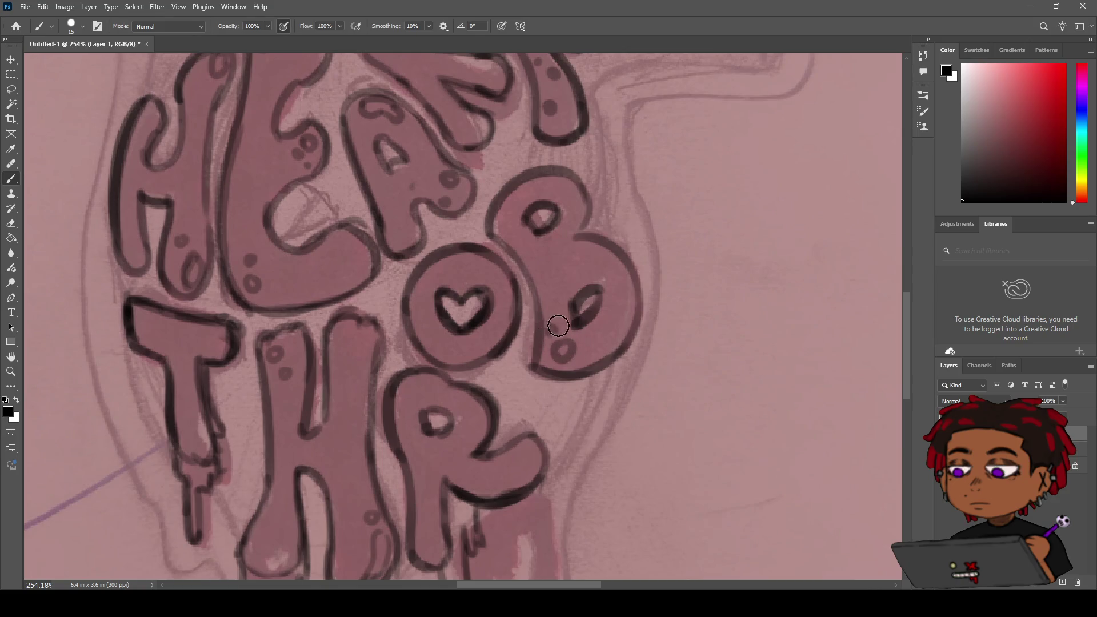
left_click_drag(549, 331, 552, 323)
left_click(561, 309)
Step: Ink the spot on the B's upper-right bulge and outline the oval in its upper loop
left_click_drag(604, 266, 609, 260)
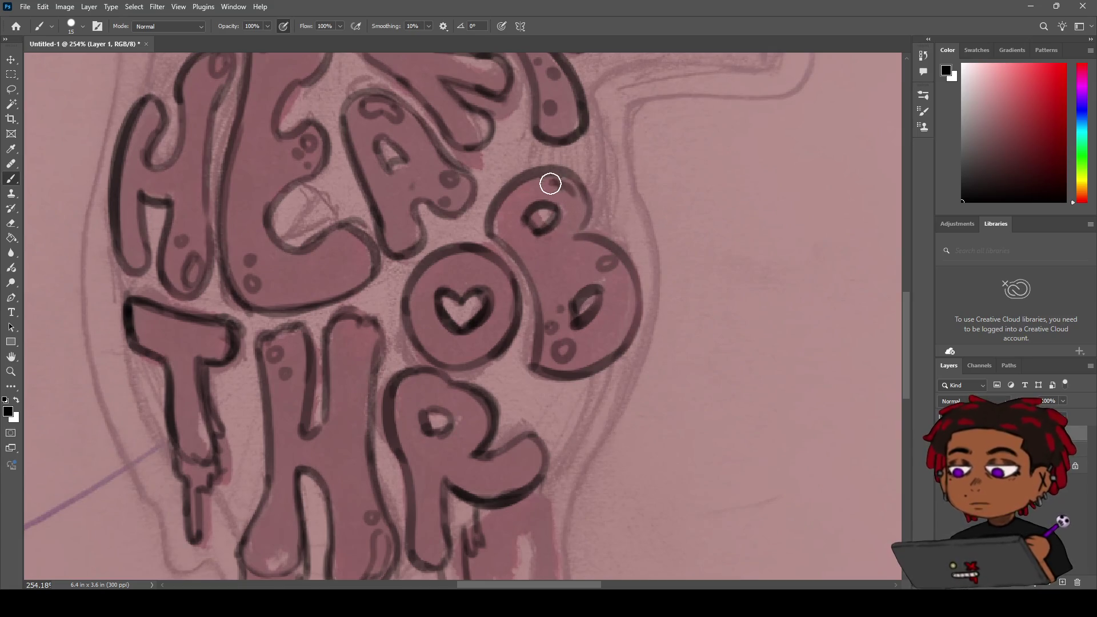
left_click_drag(553, 183, 559, 183)
key("h")
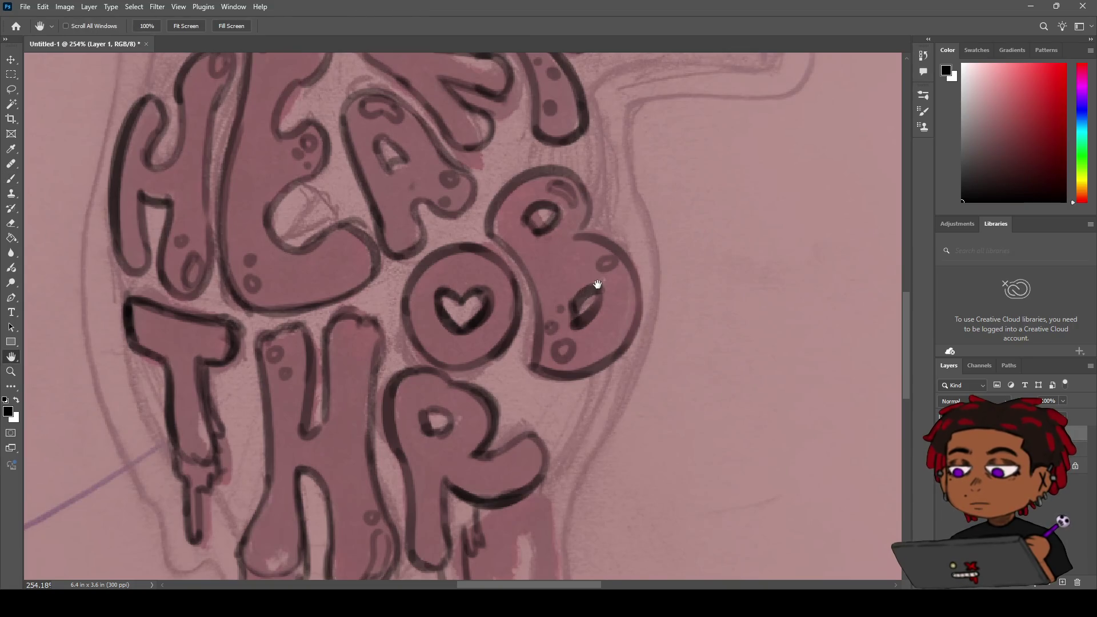
left_click_drag(593, 289, 543, 303)
key("z")
scroll(527, 296, "down", 5)
scroll(526, 295, "up", 3)
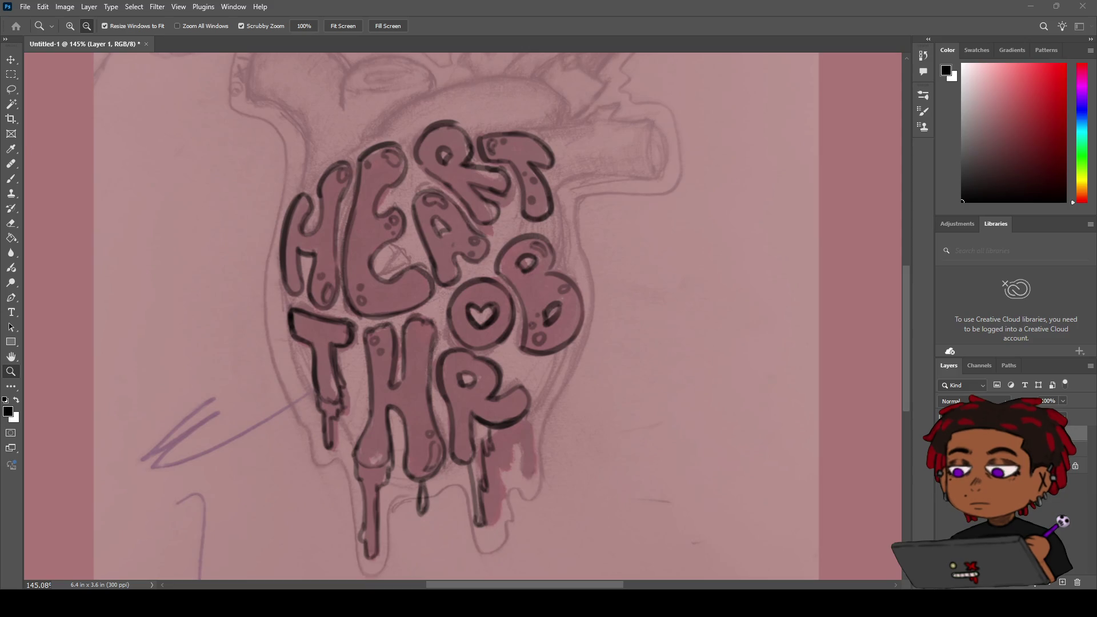
Step: On the hheart sketch ish layer, ink the T's left edge, undoing a stray stroke toward the H
left_click(1005, 449)
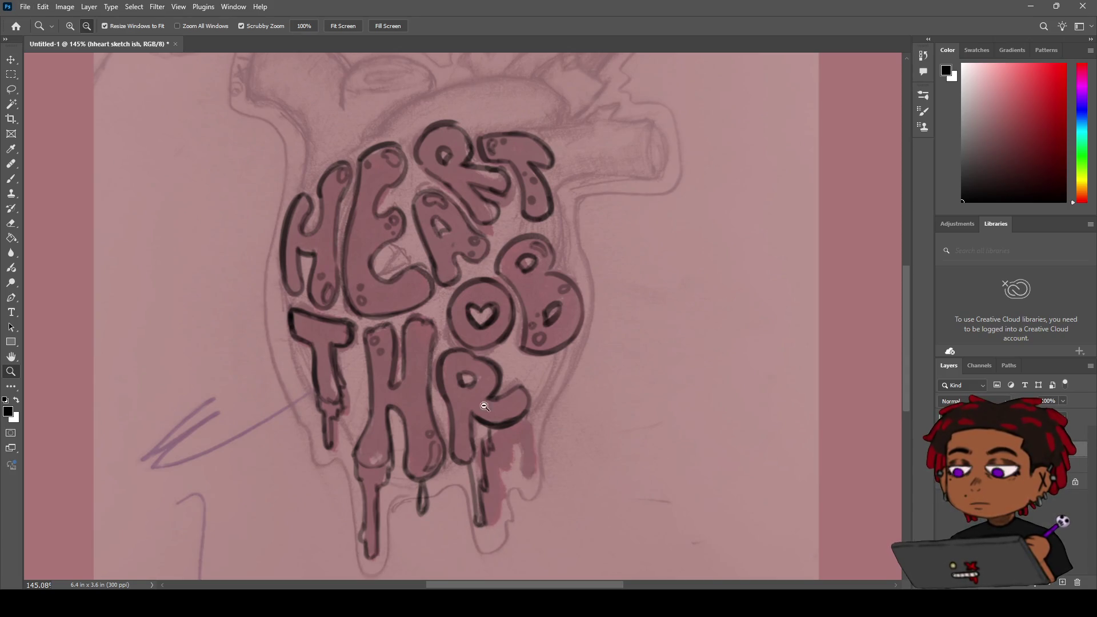
key("b")
mouse_move(426, 384)
left_mouse_down()
mouse_move(499, 399)
mouse_move(502, 417)
left_mouse_up()
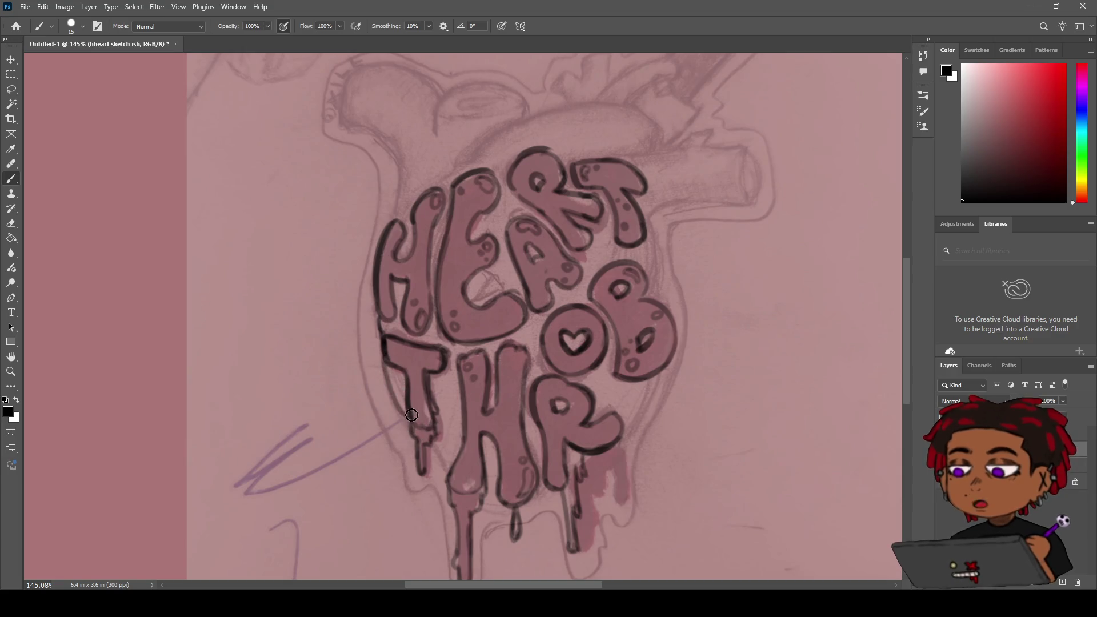
left_click_drag(384, 369, 459, 476)
key("ctrl+z")
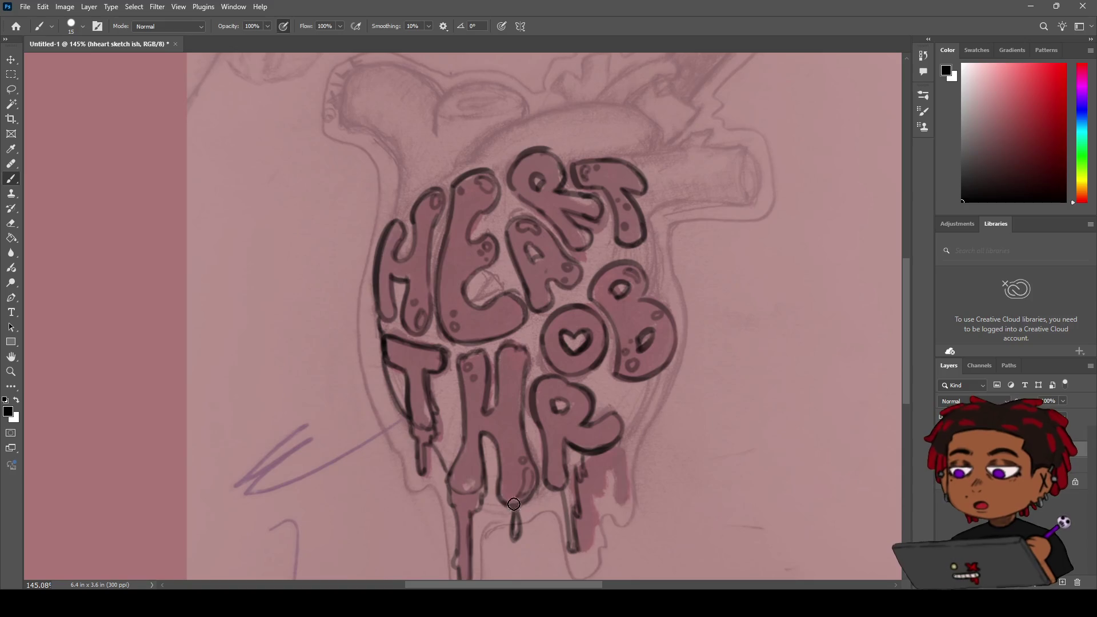
left_click_drag(503, 503, 442, 473)
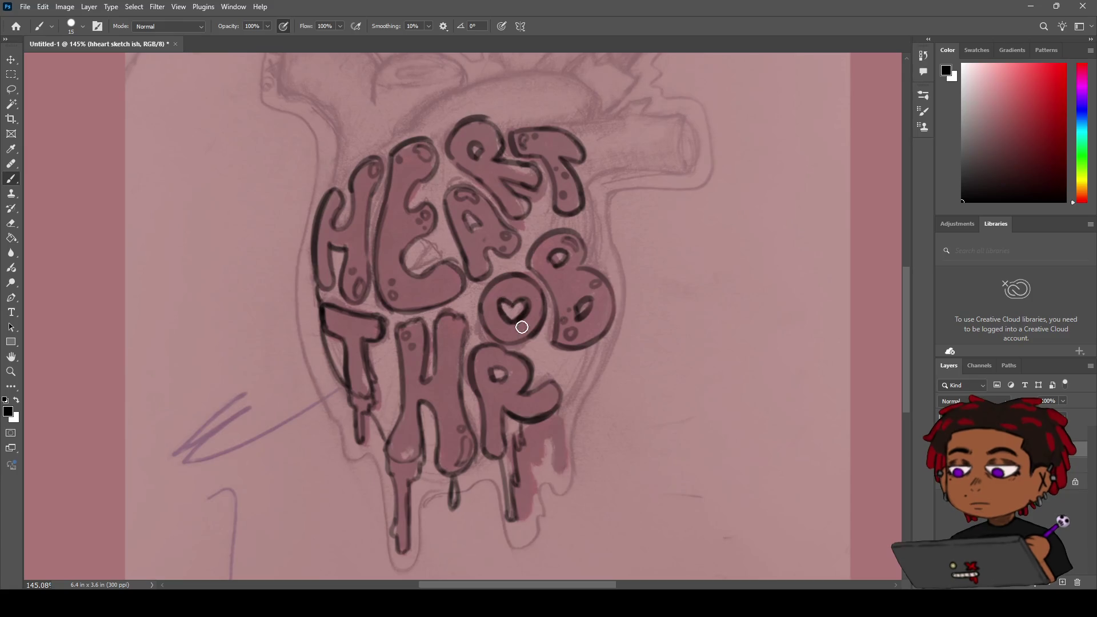
Step: Hide the reference sketch to check the line art, then show it again
key("h")
left_click_drag(508, 360, 416, 306)
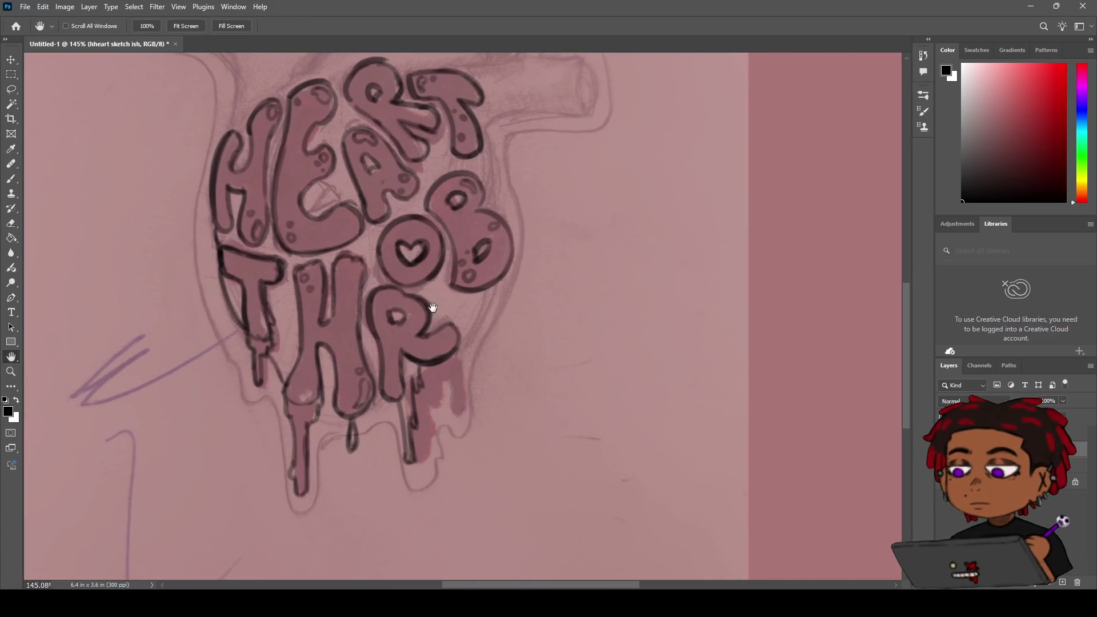
left_click(943, 465)
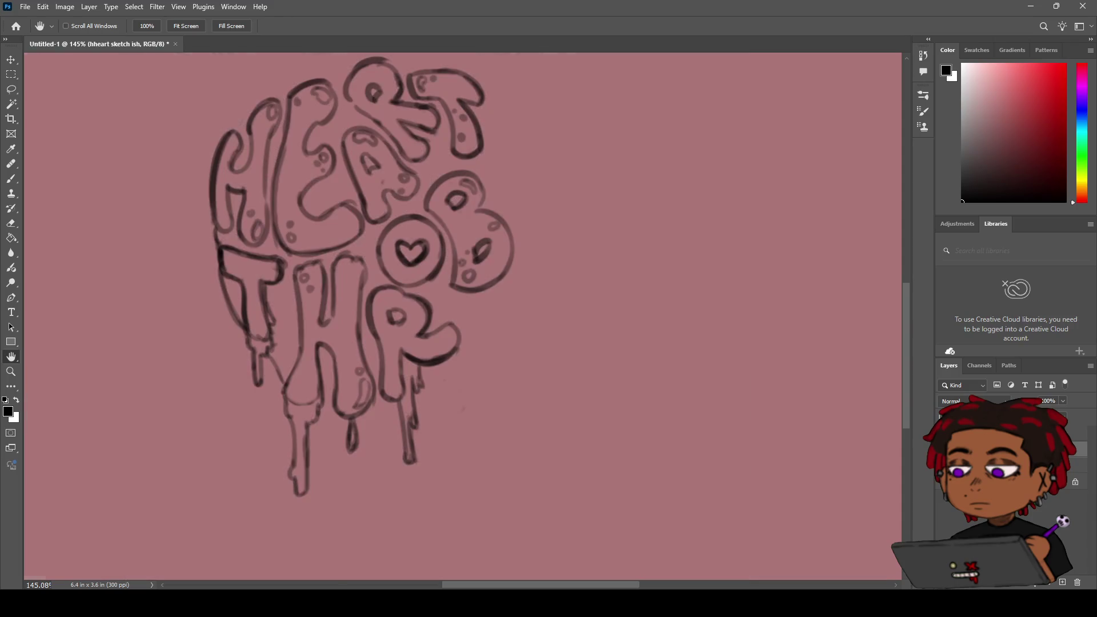
key("z")
mouse_move(511, 434)
left_mouse_down()
mouse_move(512, 416)
mouse_move(548, 394)
mouse_move(538, 387)
mouse_move(563, 367)
mouse_move(588, 380)
left_mouse_up()
key("h")
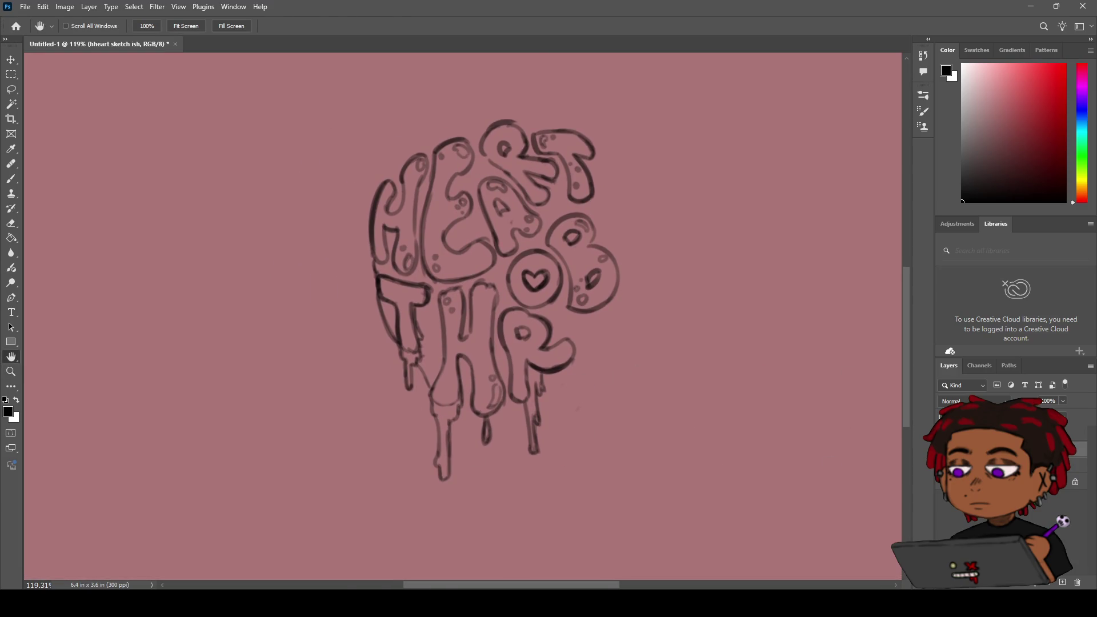
left_click(944, 465)
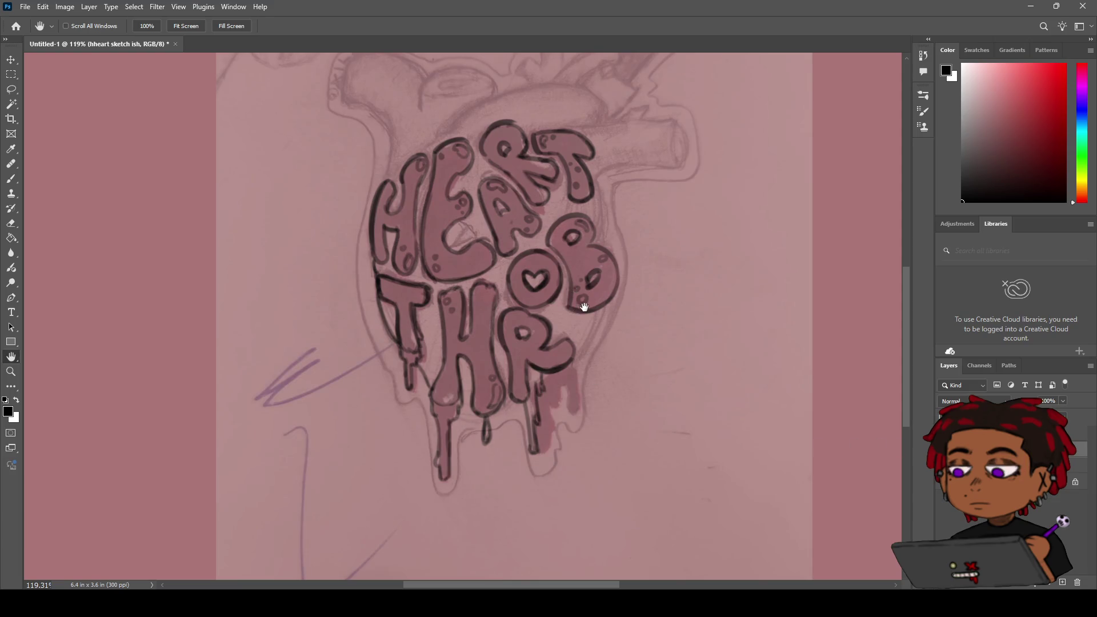
key("b")
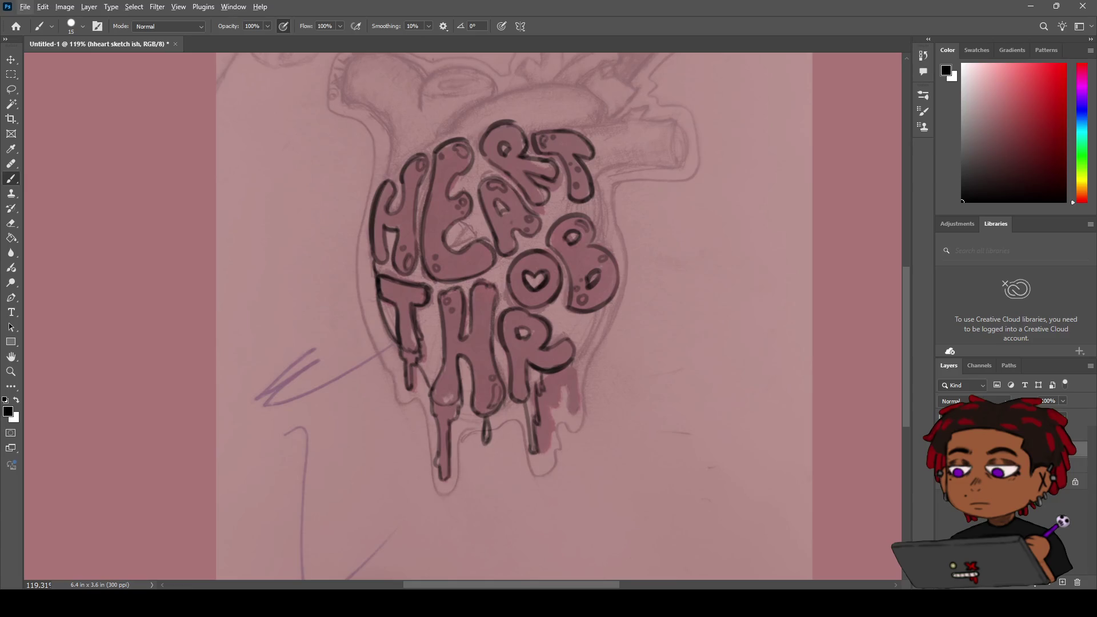
Step: On the hheart sketch ish layer, ink a curve beside the B, redrawing it until the top fits
key("h")
left_click_drag(568, 288, 518, 309)
key("b")
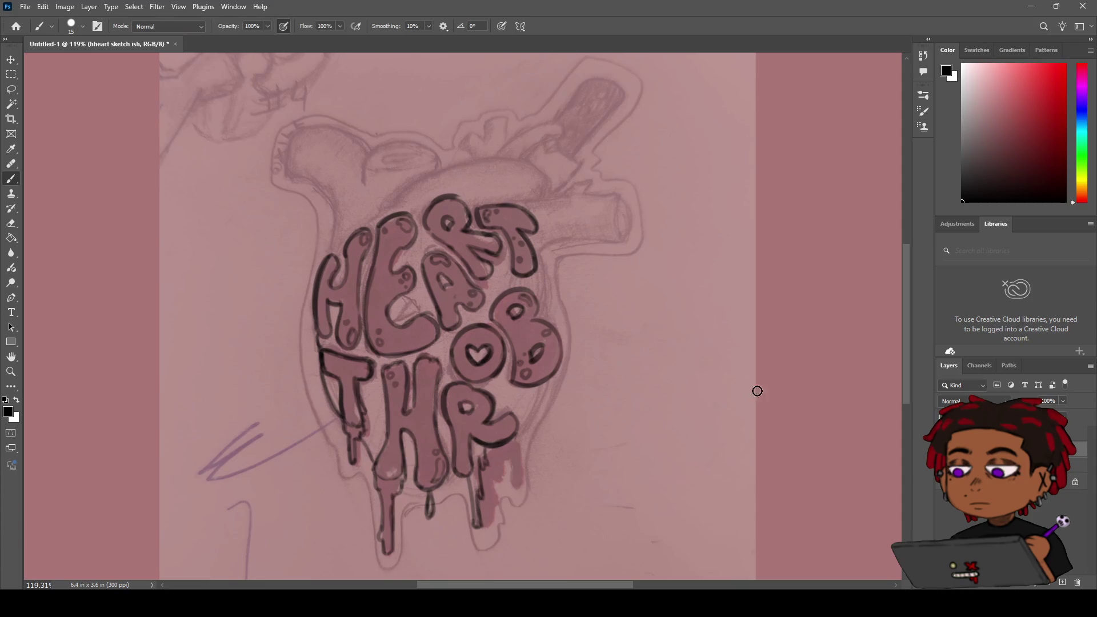
left_click(1005, 466)
left_click(1006, 449)
left_click_drag(545, 384, 525, 433)
key("ctrl+z")
left_click_drag(545, 383, 523, 433)
key("ctrl+z")
mouse_move(545, 382)
left_mouse_down()
mouse_move(521, 433)
mouse_move(514, 400)
mouse_move(543, 311)
mouse_move(562, 310)
left_mouse_up()
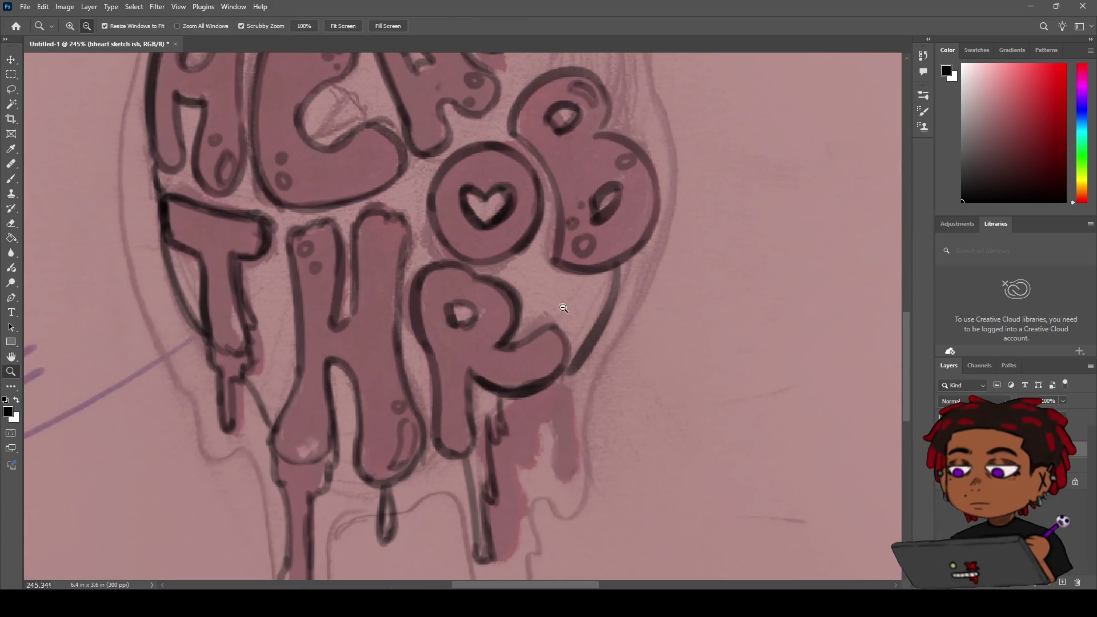
Step: Extend the curve below the B downward and ink a stroke joining the H to the R's bottom
key("b")
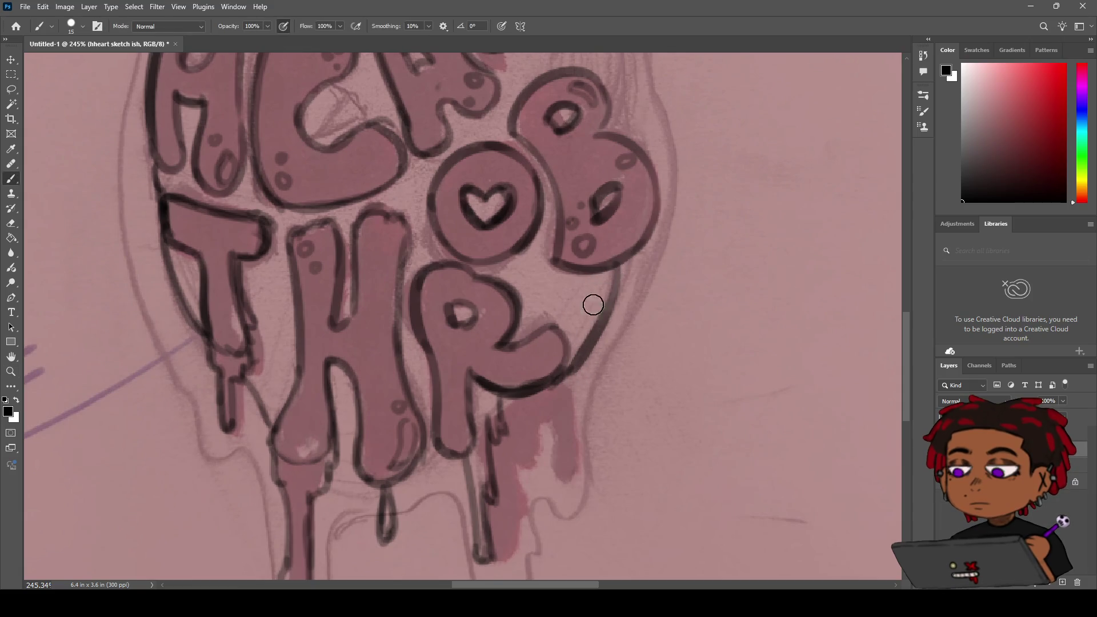
key("e")
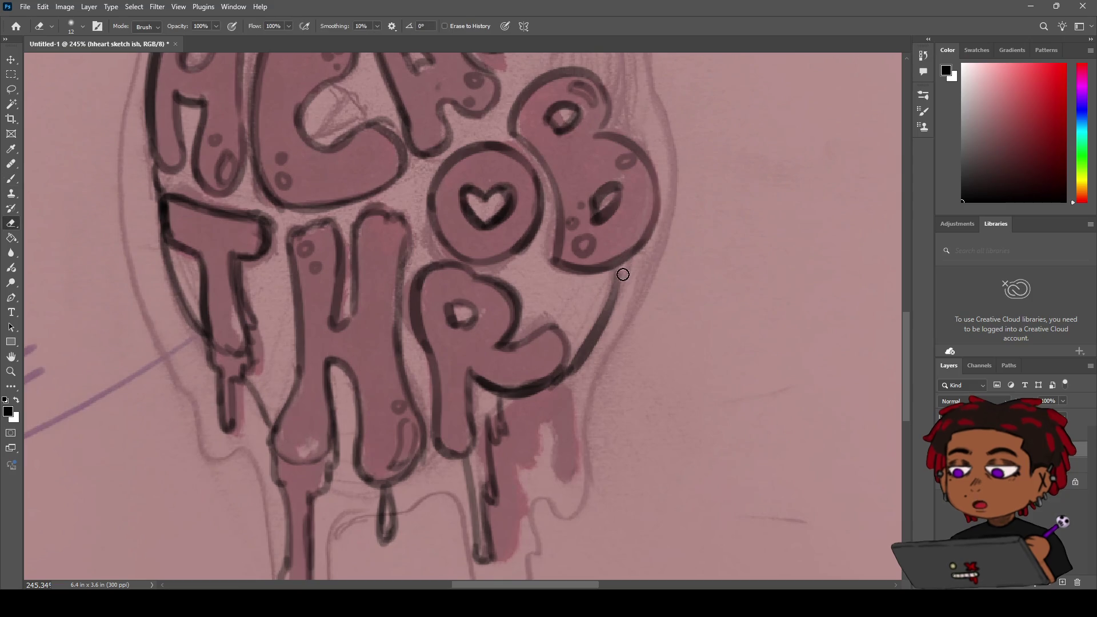
key("b")
left_click_drag(617, 274, 606, 316)
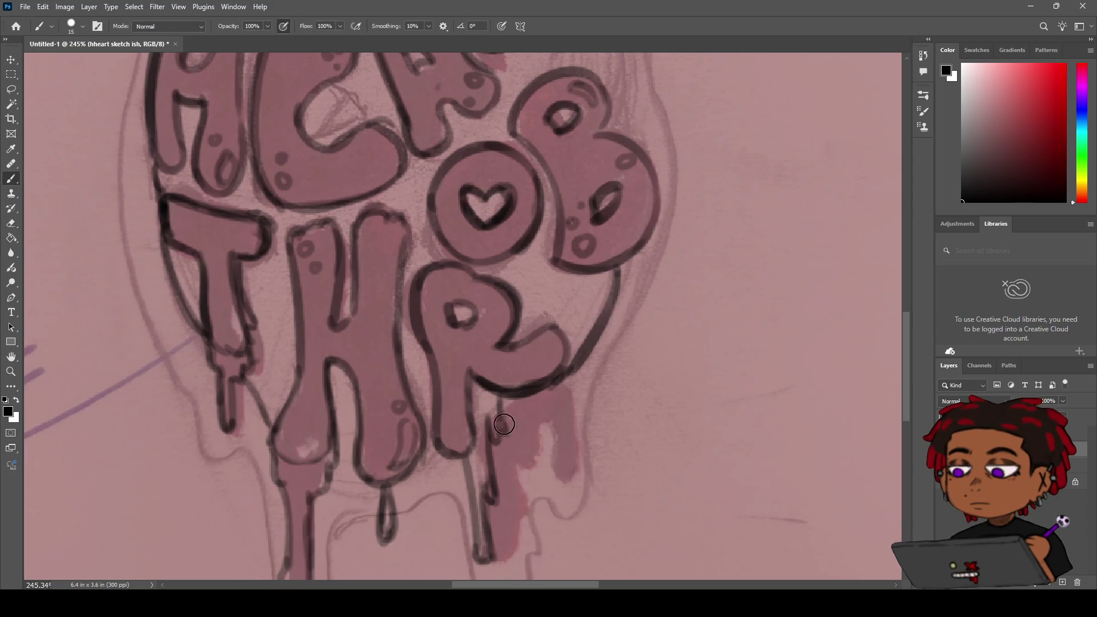
left_click_drag(448, 447, 414, 462)
Step: Ink the bottom edge of the H near its drip
key("z")
left_click(409, 463, "alt")
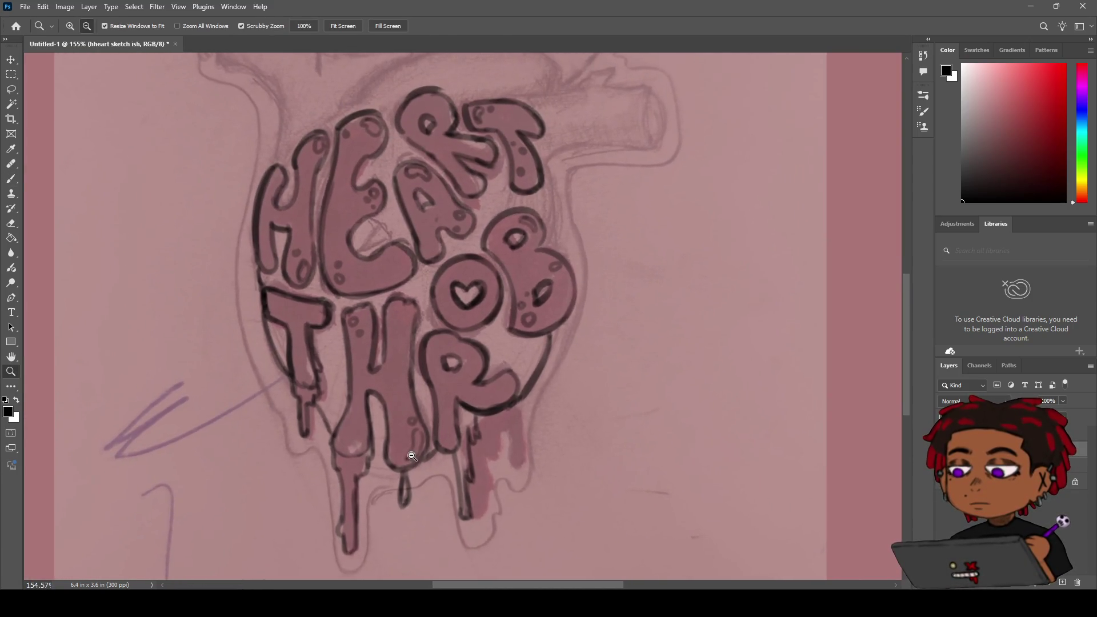
key("b")
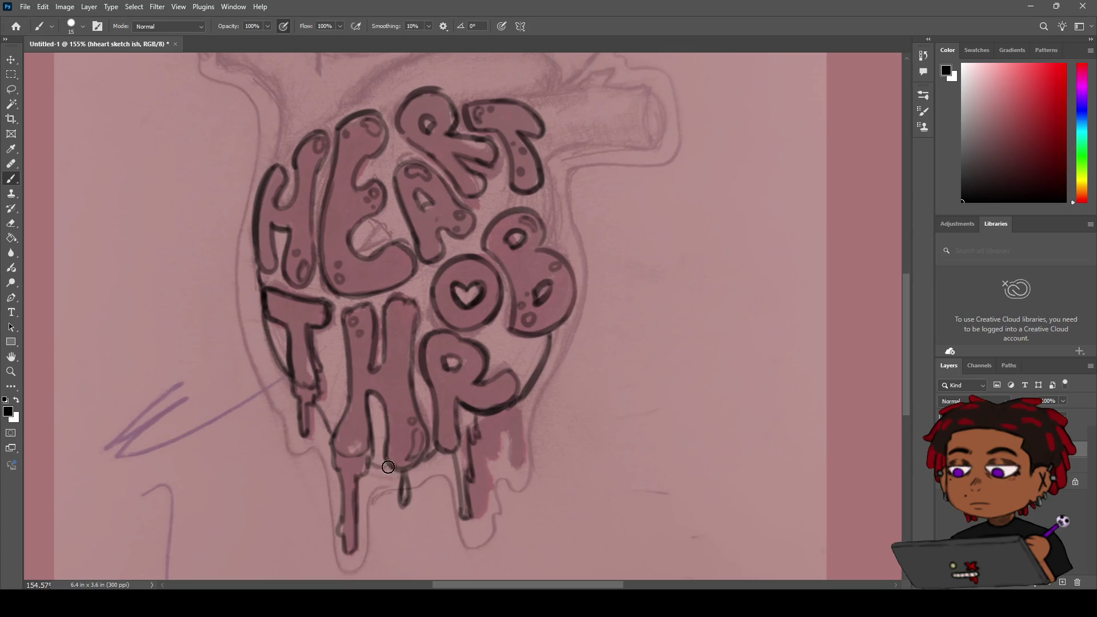
left_click_drag(393, 467, 379, 465)
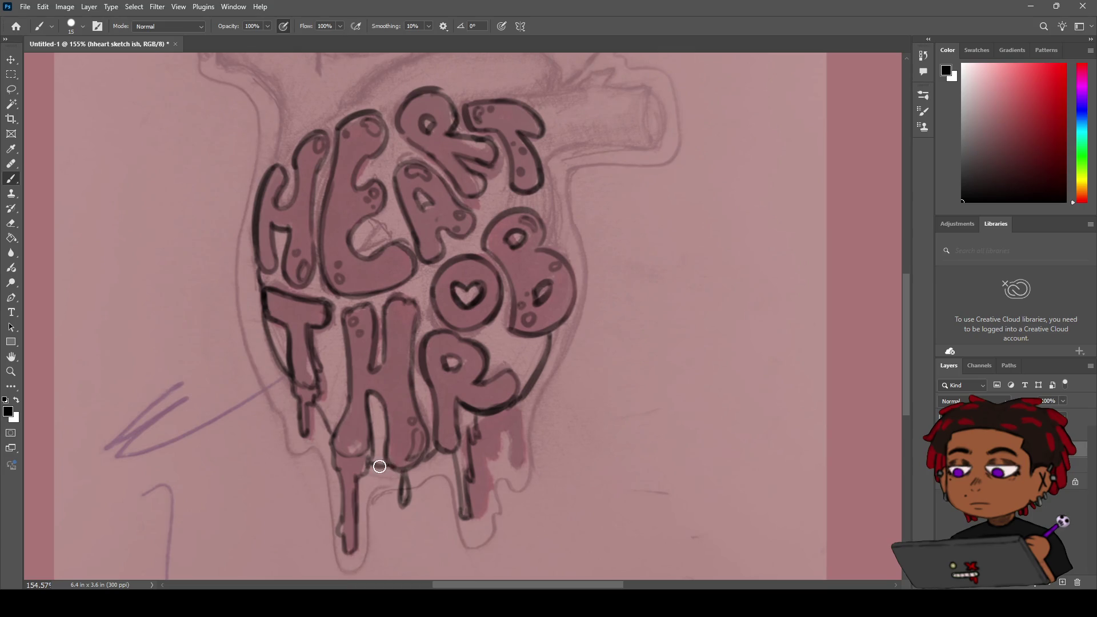
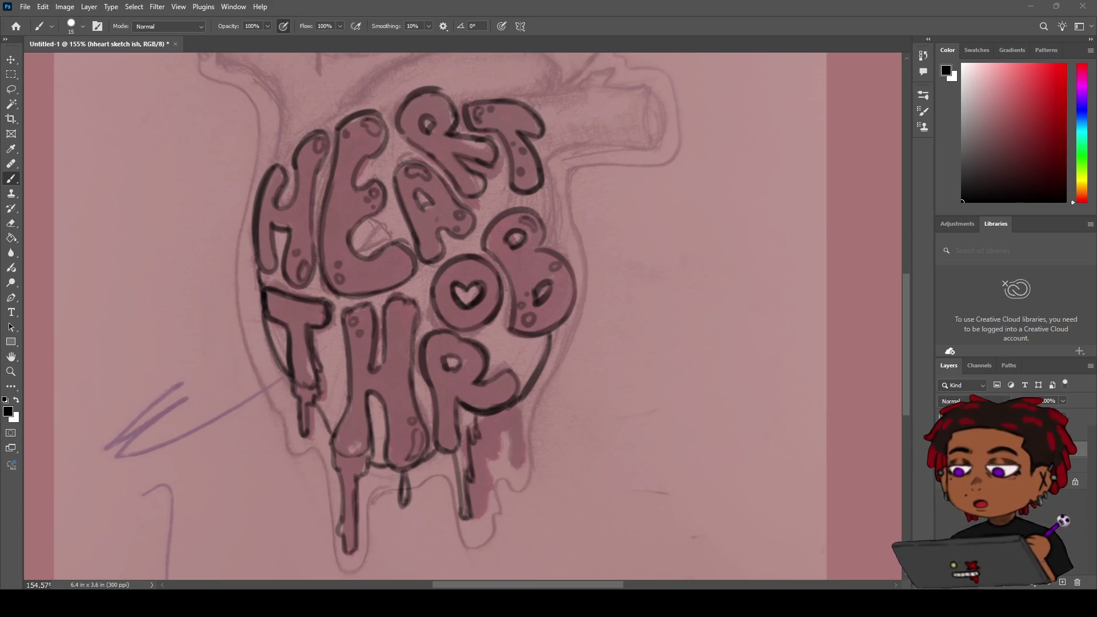
Step: Ink a first line from the T of HEART down to the B
key("alt+Tab")
key("z")
scroll(566, 289, "down", 5)
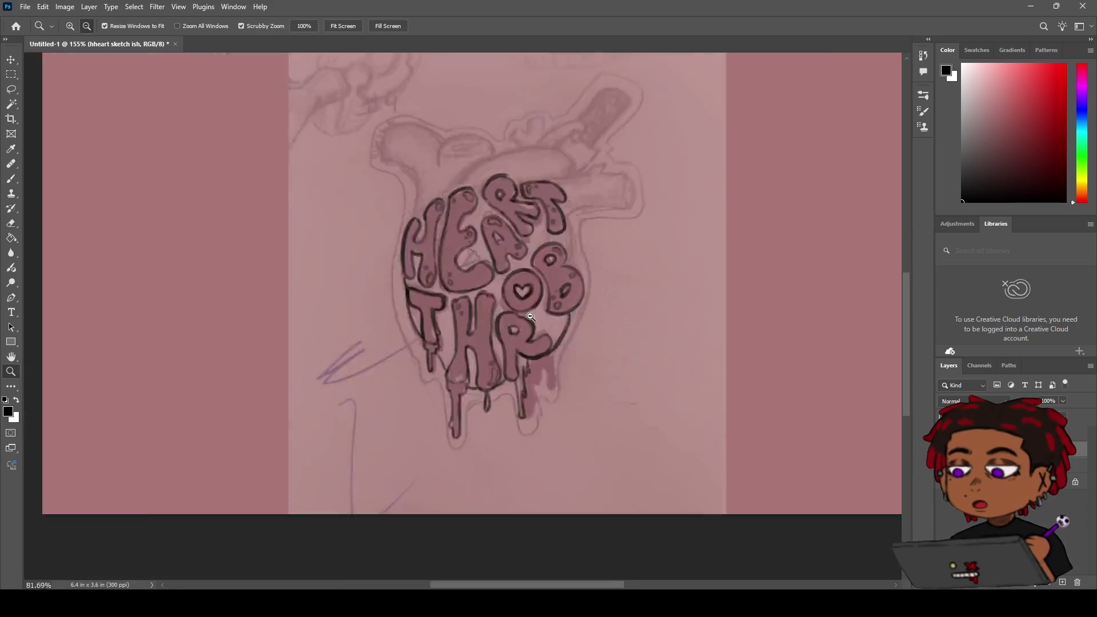
scroll(566, 289, "up", 6)
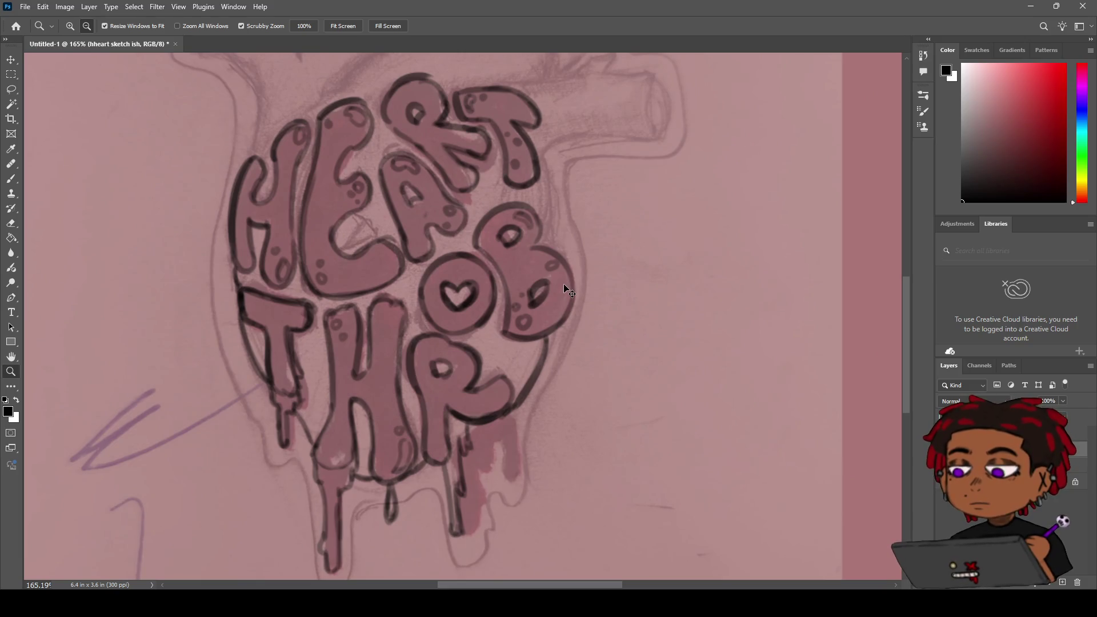
key("b")
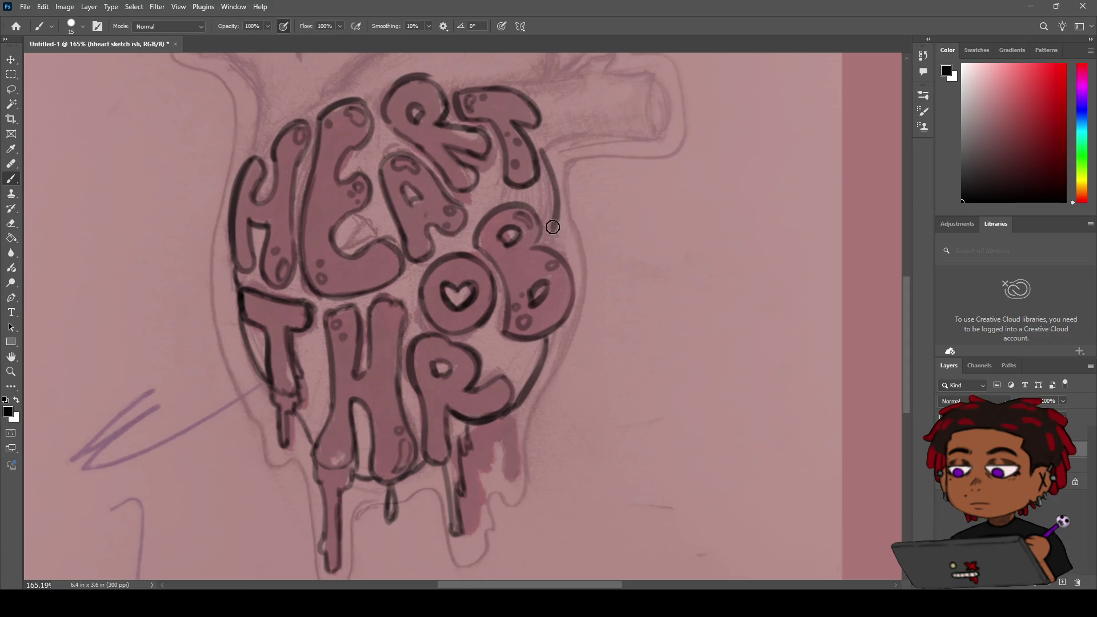
left_click_drag(542, 150, 548, 226)
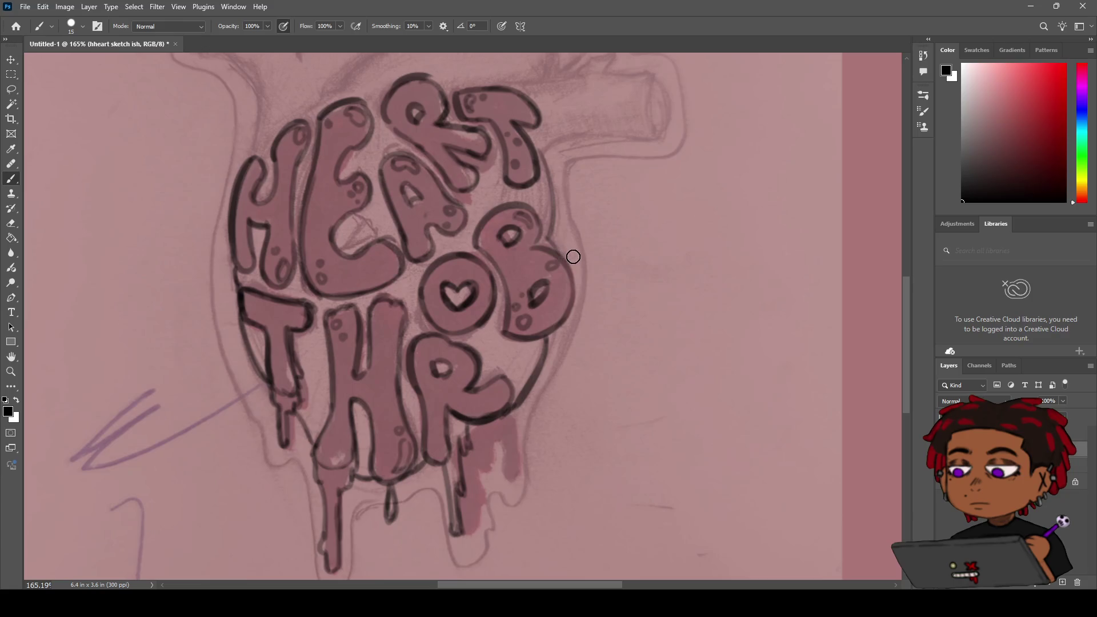
key("e")
key("b")
Step: Zoom and pan onto the upper lettering, then redraw the T-to-B line slightly further left
key("z")
mouse_move(554, 325)
left_mouse_down()
mouse_move(531, 320)
mouse_move(568, 310)
left_mouse_up()
key("h")
left_click_drag(484, 179, 465, 285)
key("b")
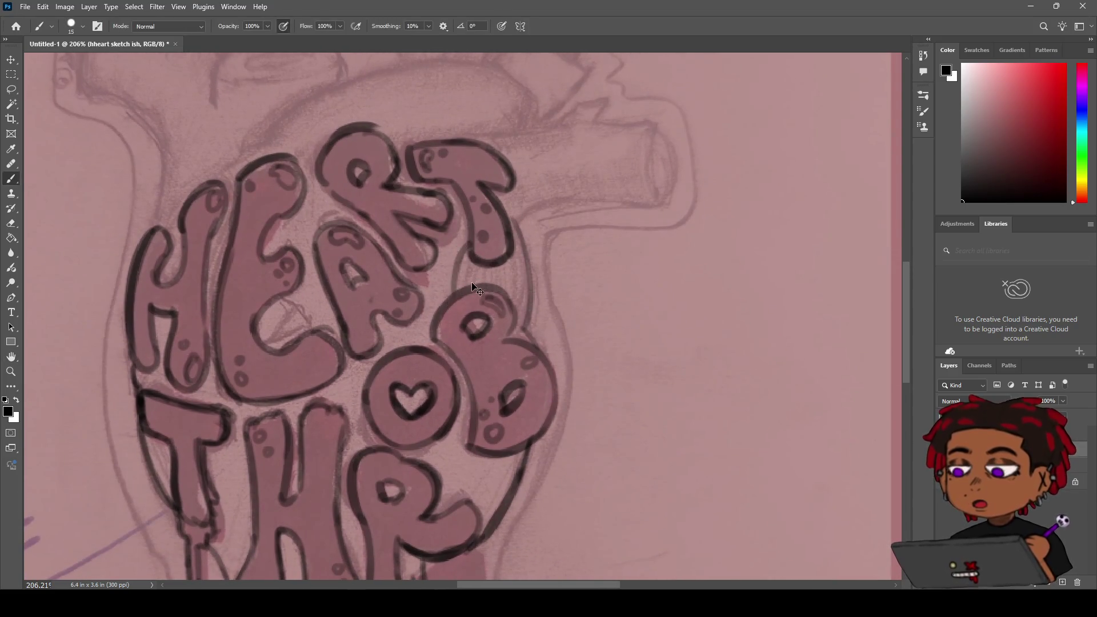
left_click_drag(458, 245, 457, 306)
key("ctrl+z")
mouse_move(462, 234)
left_mouse_down()
mouse_move(450, 303)
mouse_move(483, 343)
left_mouse_up()
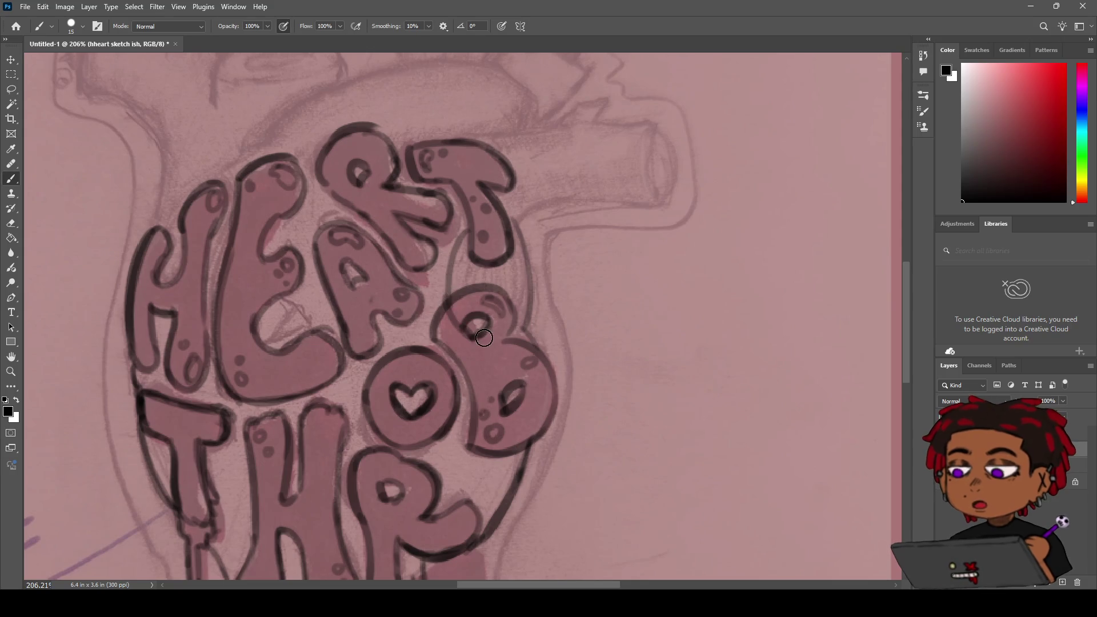
key("ctrl+z")
key("ctrl+z")
Step: Ink the B's upper-left edge and a curve back up to the T's right side
left_click_drag(453, 286, 493, 331)
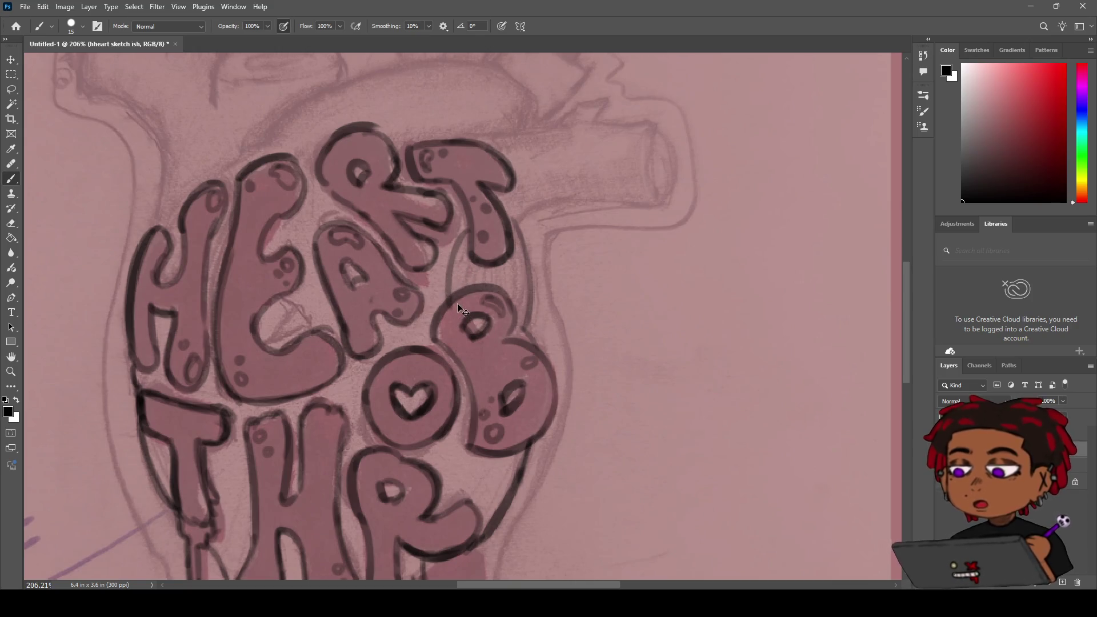
key("e")
key("ctrl+z")
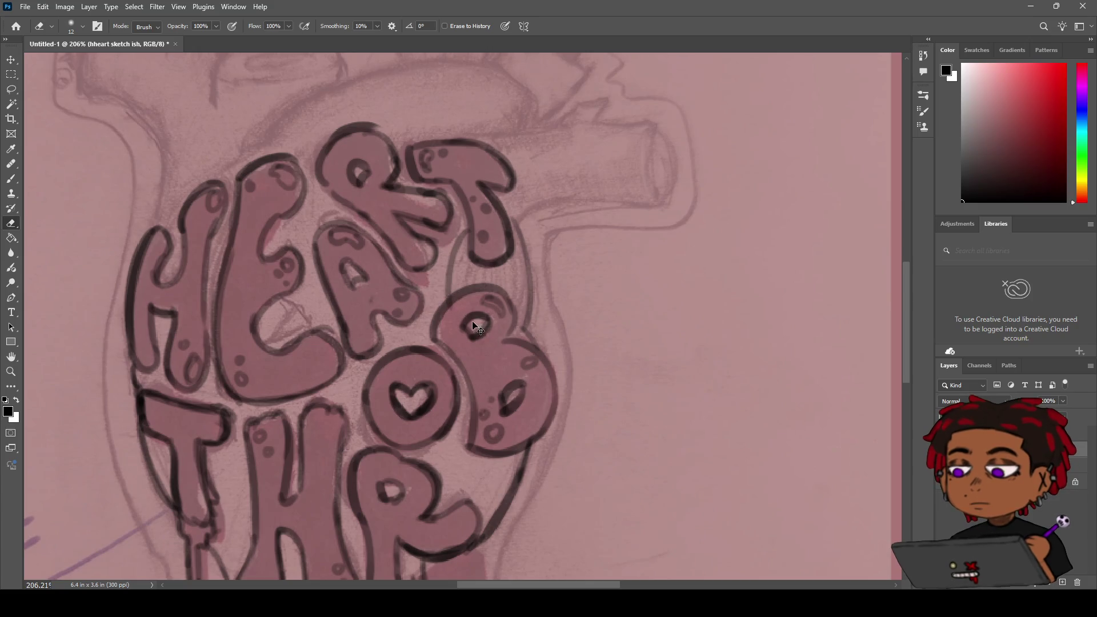
key("b")
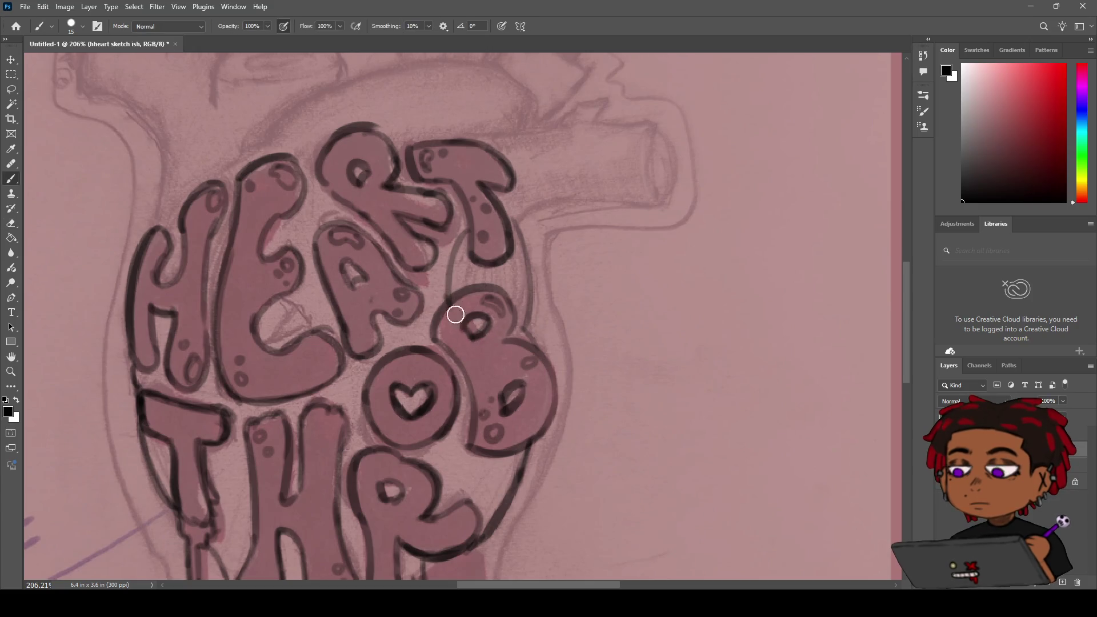
left_click_drag(483, 285, 445, 334)
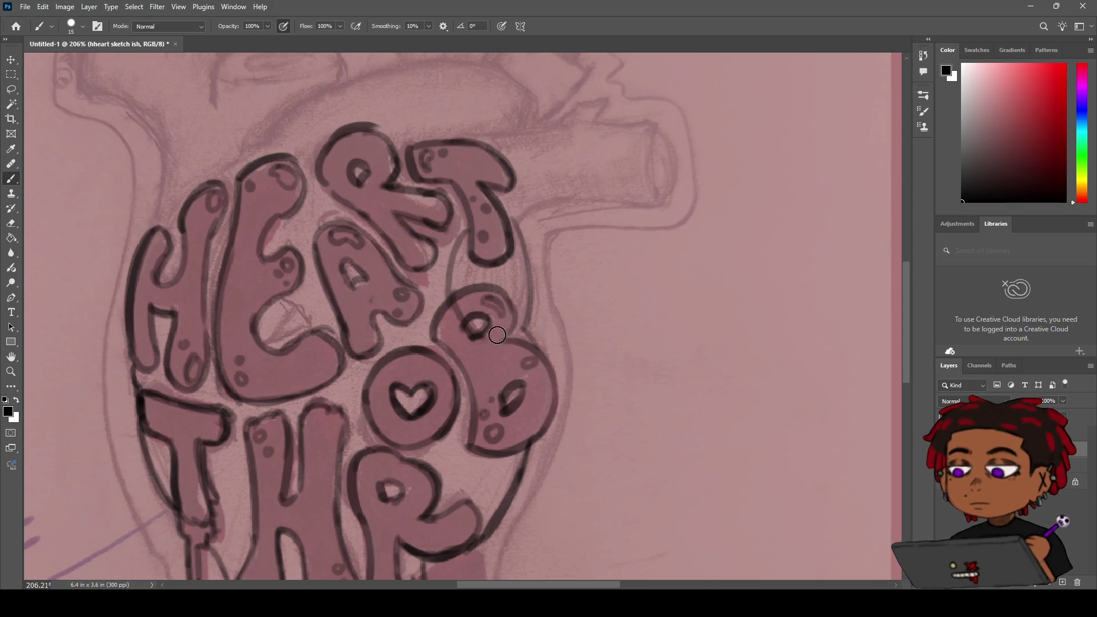
left_click_drag(452, 260, 493, 212)
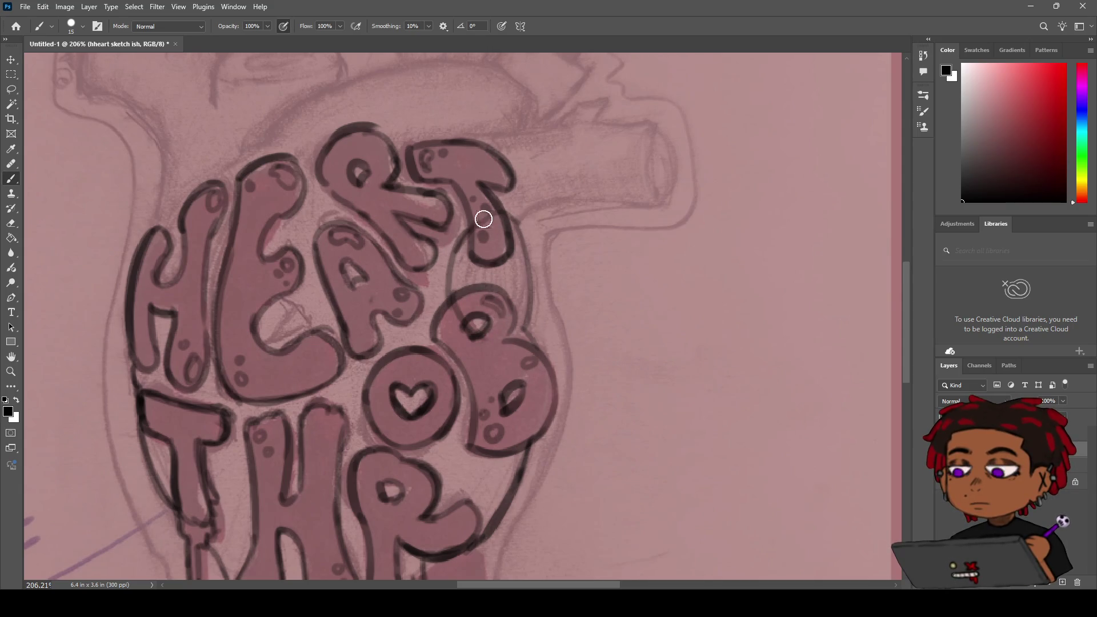
Step: Clean up the T's right outline with the eraser, checking it at different zoom levels
key("z")
scroll(514, 240, "down", 5)
scroll(488, 229, "up", 5)
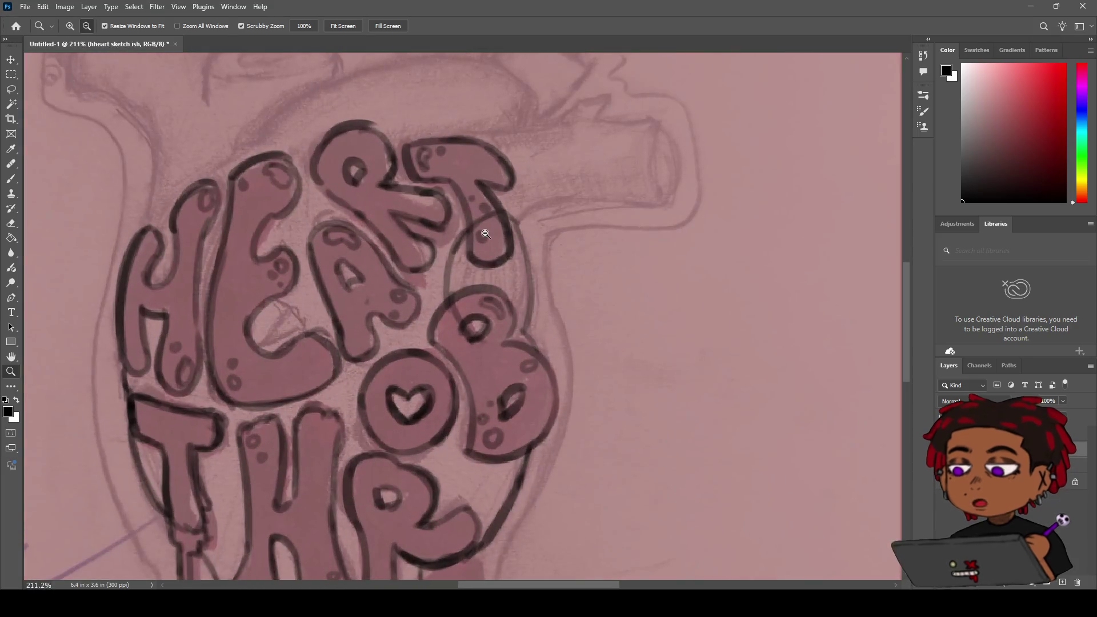
scroll(488, 229, "down", 1)
key("e")
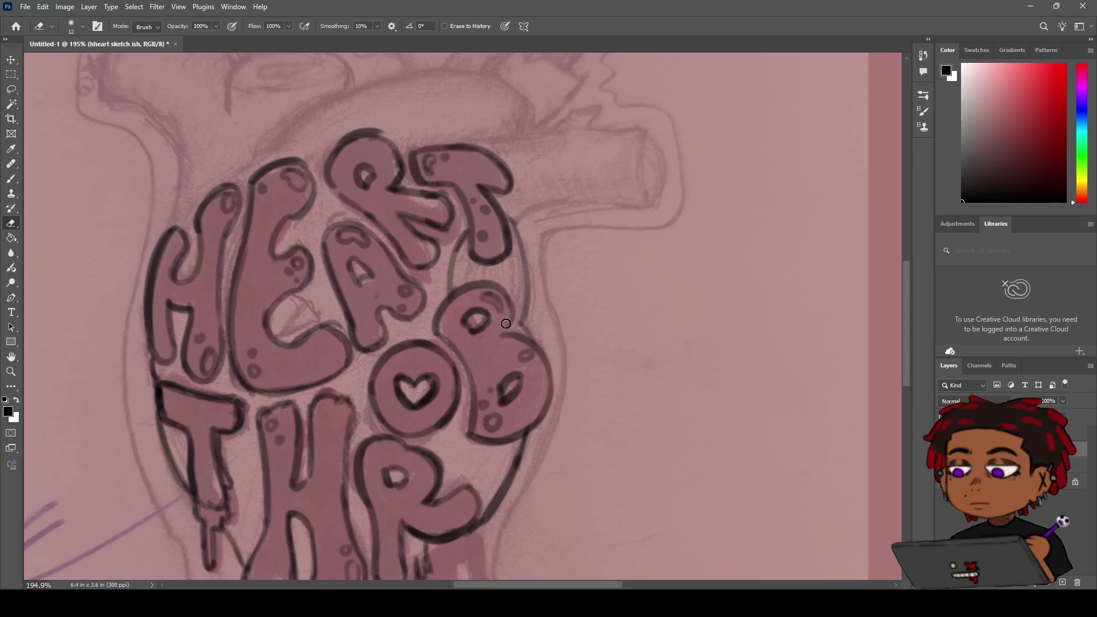
key("b")
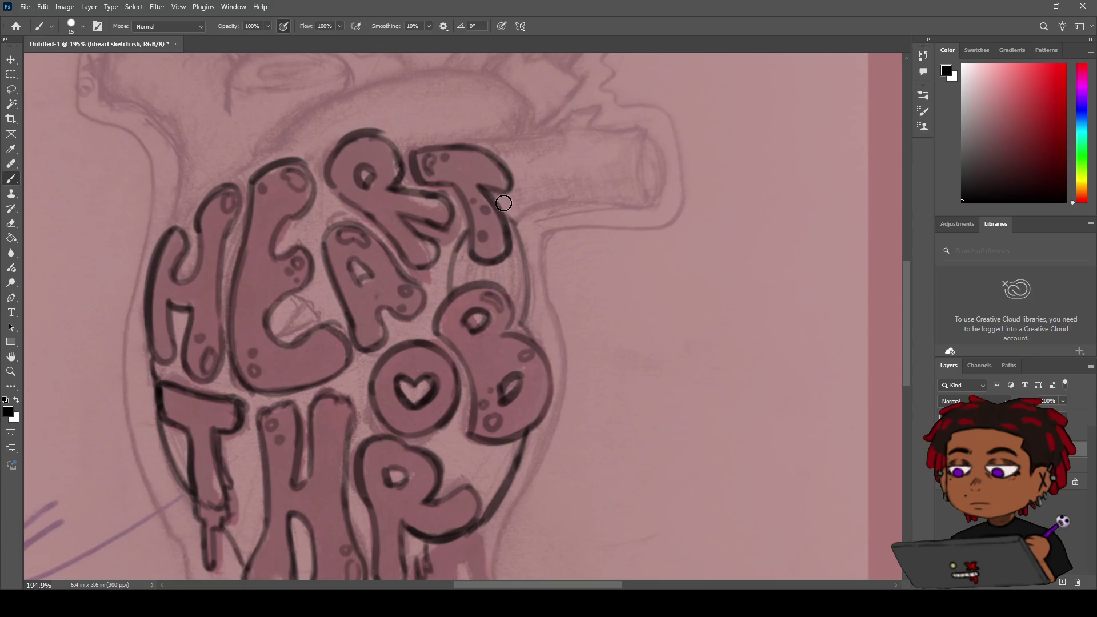
key("z")
scroll(493, 216, "down", 5)
scroll(480, 195, "up", 4)
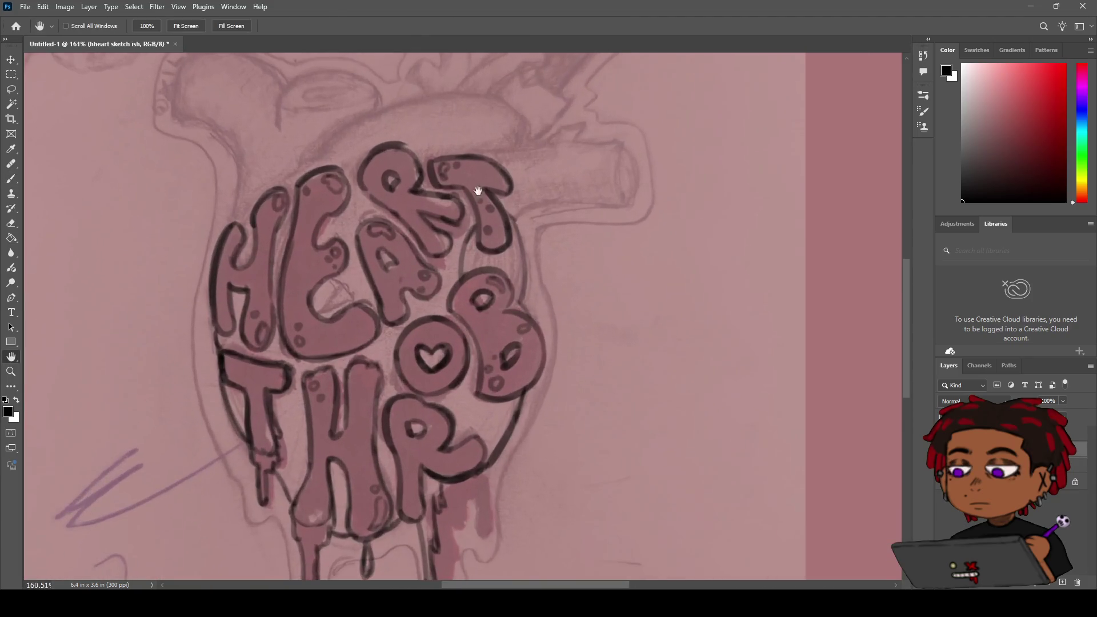
Step: Ink the lower edge of the vessel tube, retrying until the curved stroke is kept
key("h")
key("b")
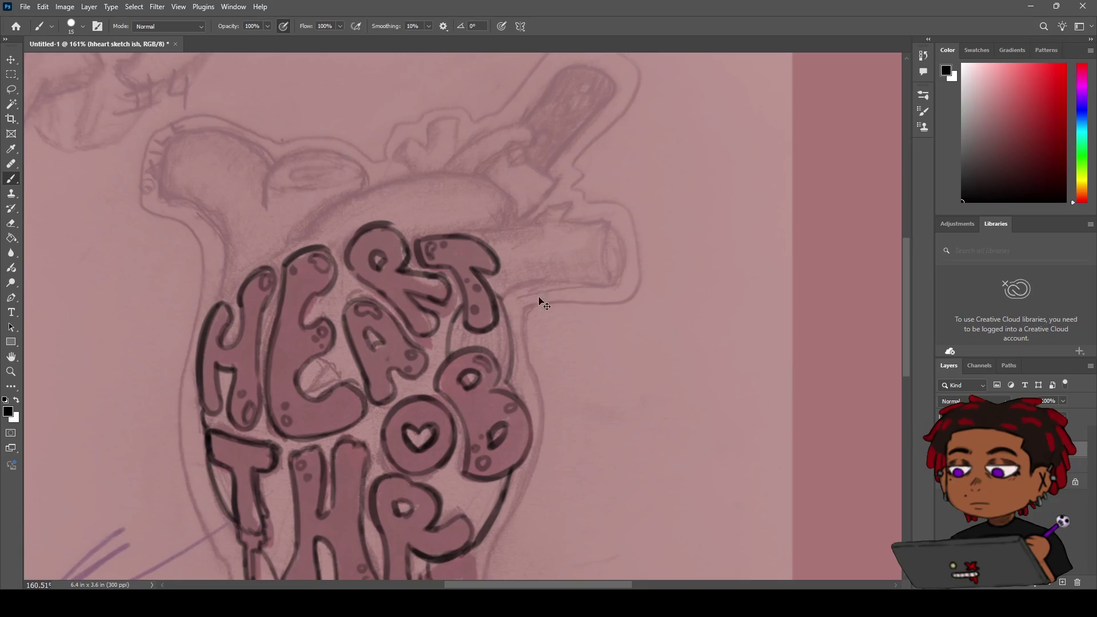
left_click_drag(499, 301, 605, 279)
key("ctrl+z")
key("ctrl+shift+z")
key("ctrl+z")
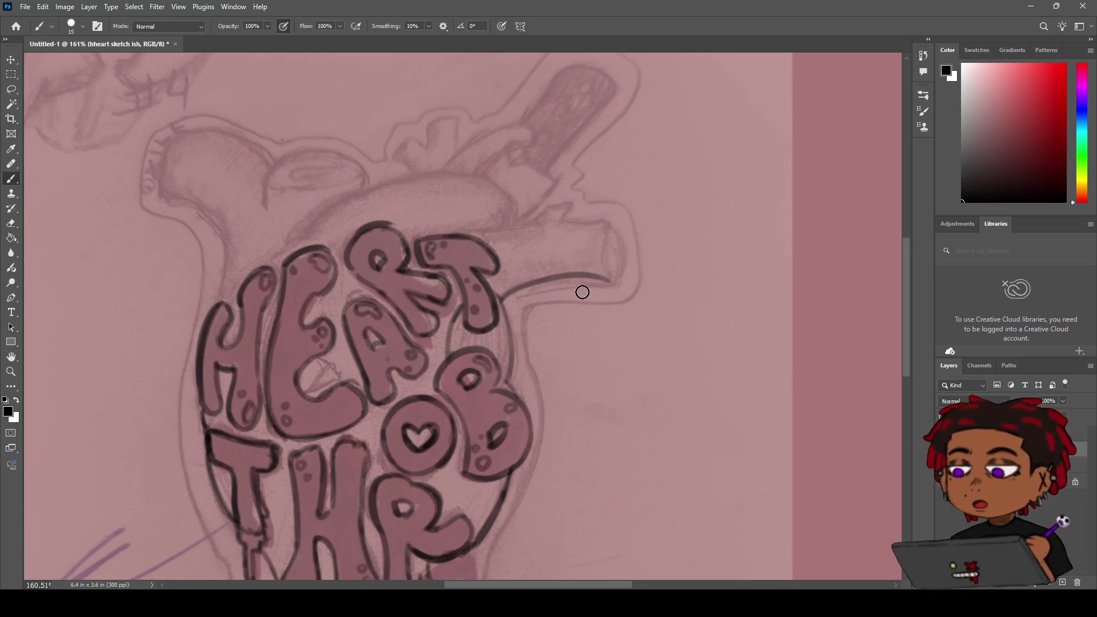
left_click_drag(506, 304, 563, 286)
key("ctrl+z")
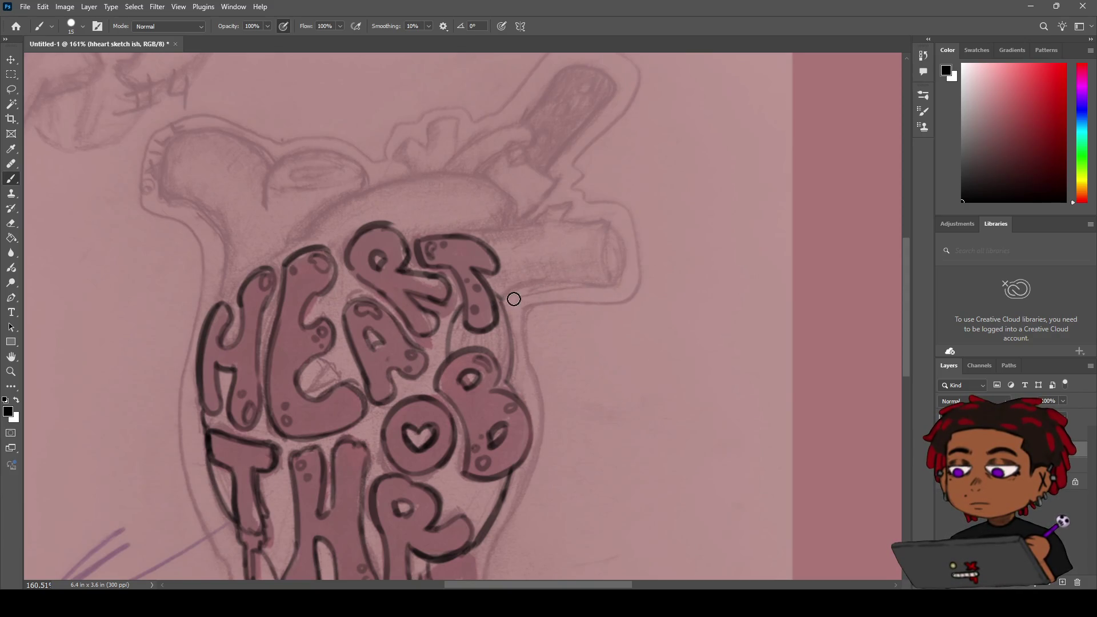
key("ctrl+shift+z")
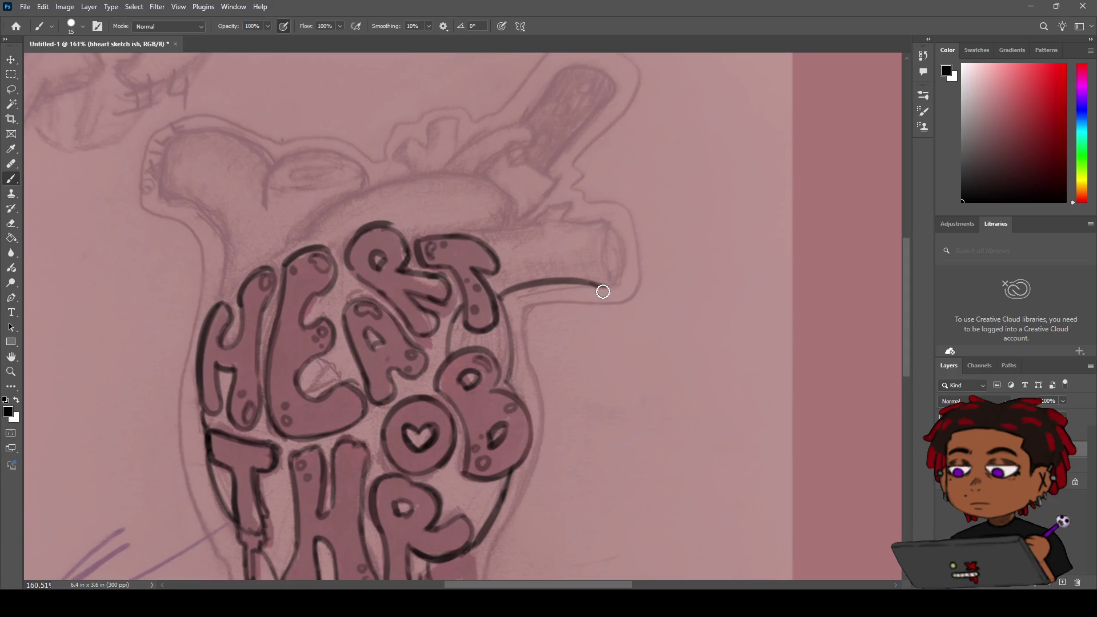
Step: Draw the curved right end of the tube and the inner curve of its oval opening
key("e")
key("b")
key("ctrl+z")
left_click_drag(597, 219, 623, 274)
key("ctrl+z")
mouse_move(598, 220)
left_mouse_down()
mouse_move(622, 274)
mouse_move(601, 228)
mouse_move(599, 280)
left_mouse_up()
key("ctrl+z")
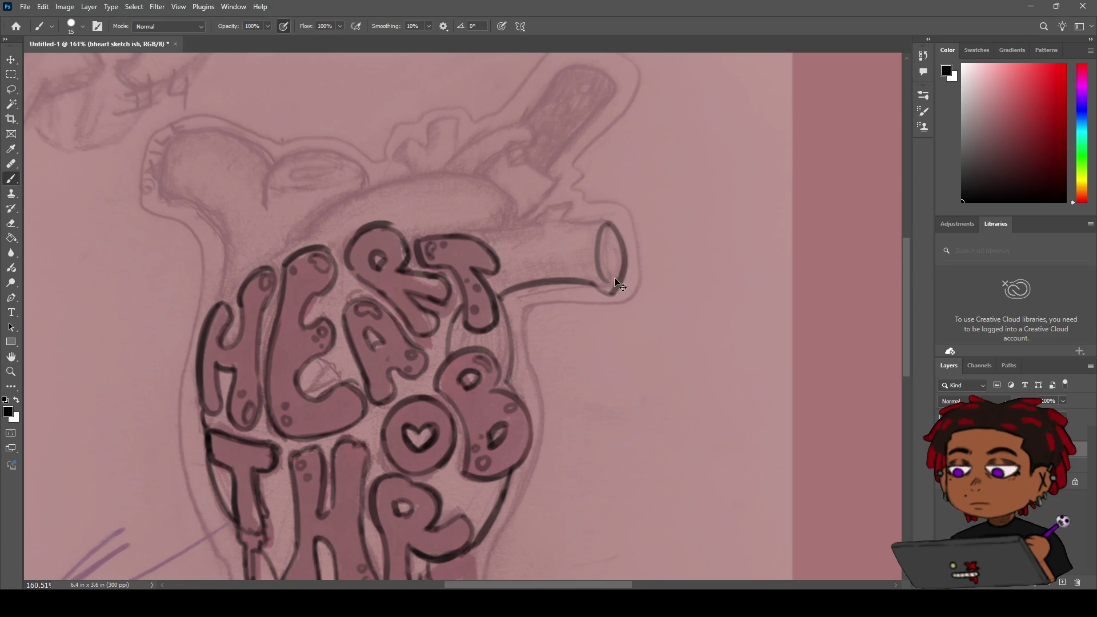
key("e")
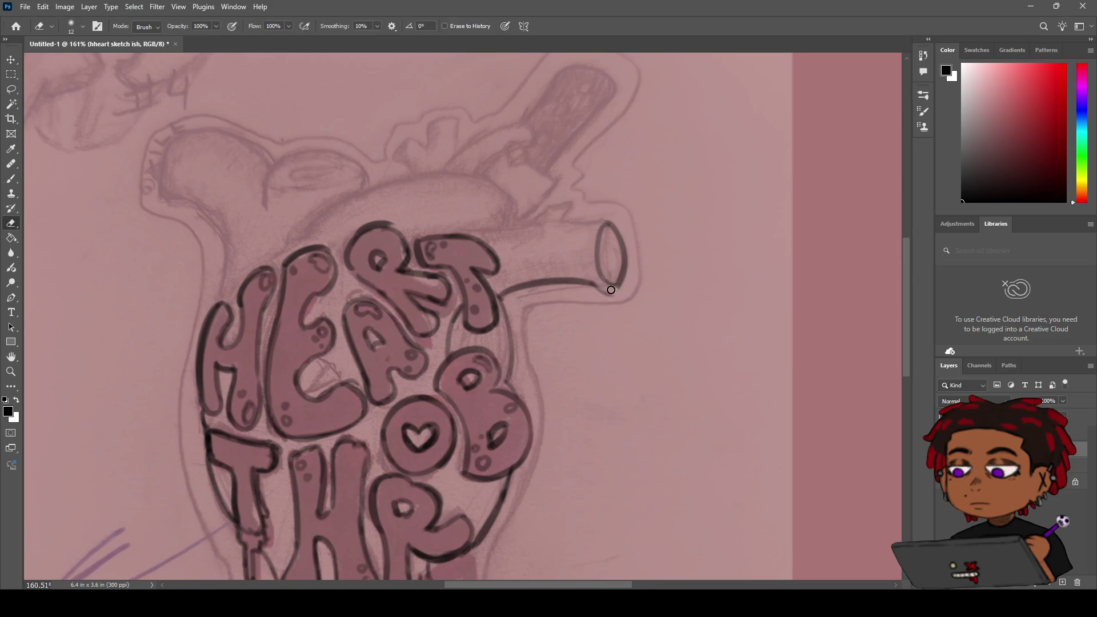
key("b")
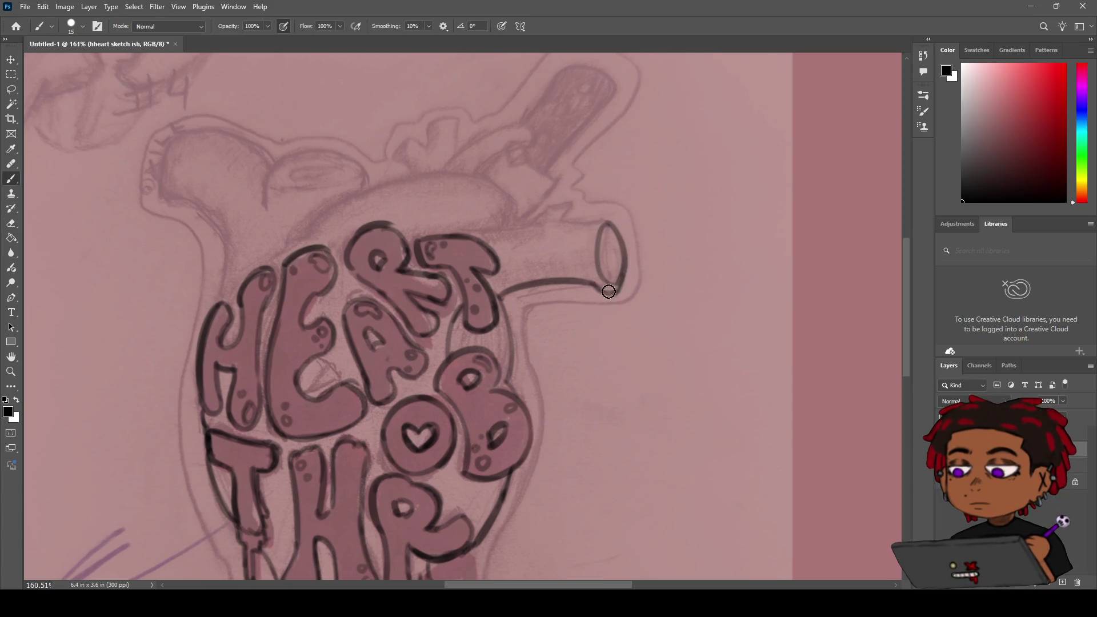
left_click_drag(587, 263, 605, 286)
Step: Ink the arc over the tube opening, the tube's top edge, and a small spur rising up-right
key("h")
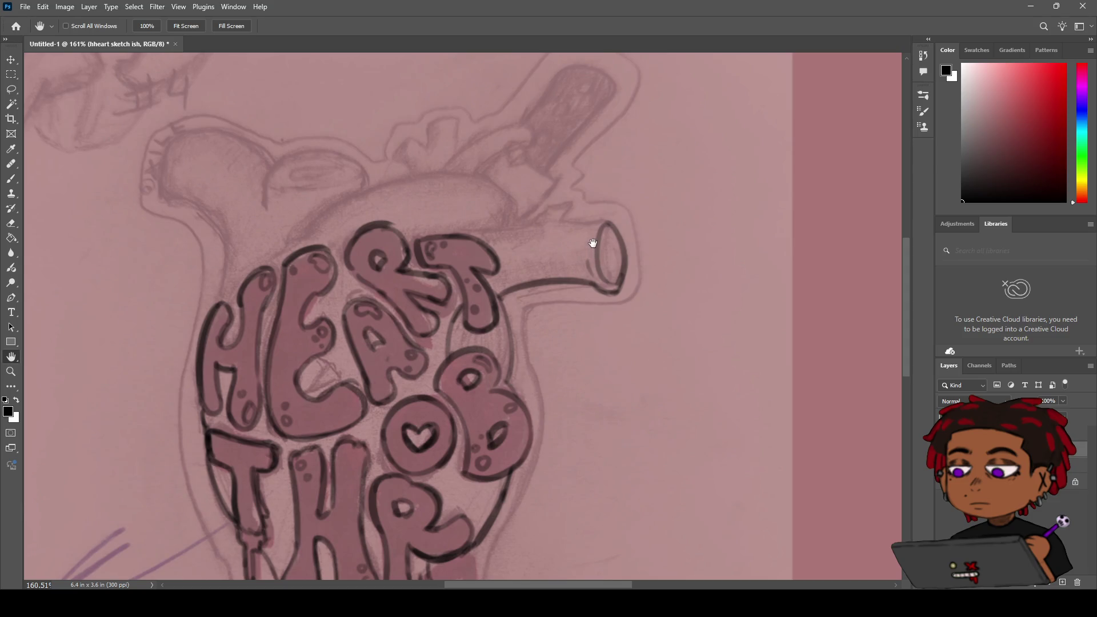
key("b")
left_click_drag(620, 235, 590, 229)
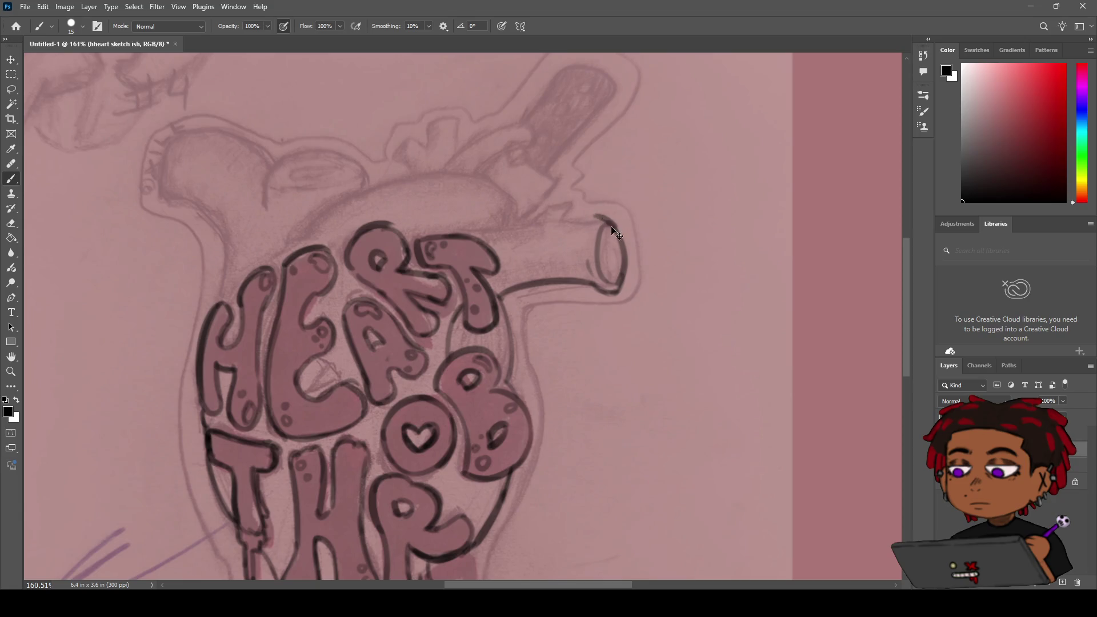
mouse_move(566, 221)
left_mouse_down()
mouse_move(607, 219)
mouse_move(578, 222)
left_mouse_up()
key("ctrl+z")
mouse_move(484, 228)
left_mouse_down()
mouse_move(537, 219)
mouse_move(496, 231)
mouse_move(517, 223)
left_mouse_up()
key("ctrl+z")
key("ctrl+z")
key("ctrl+z")
key("ctrl+z")
key("ctrl+z")
left_click_drag(456, 228, 528, 222)
key("ctrl+z")
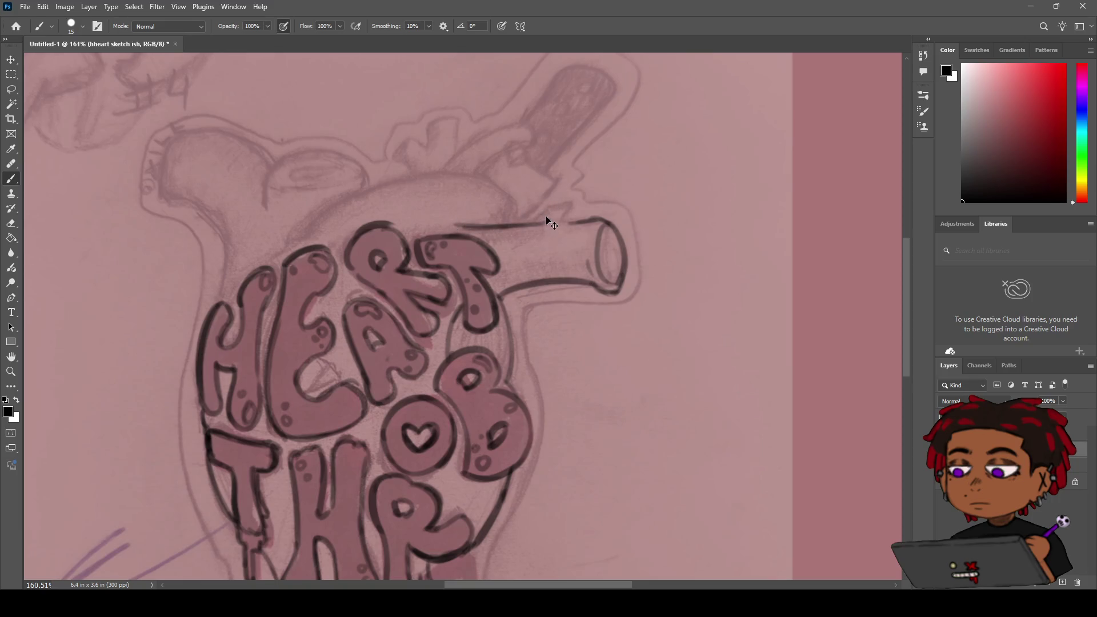
mouse_move(530, 221)
left_mouse_down()
mouse_move(570, 203)
mouse_move(595, 220)
left_mouse_up()
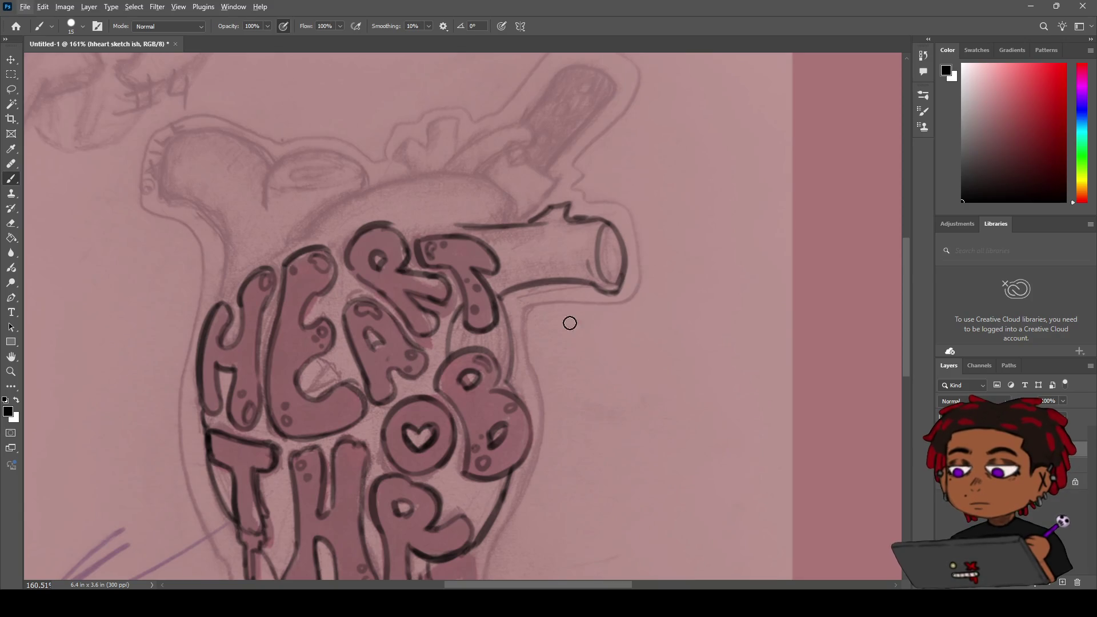
Step: Pan the view and ink the heart's curved top edge, retrying the stroke several times
key("e")
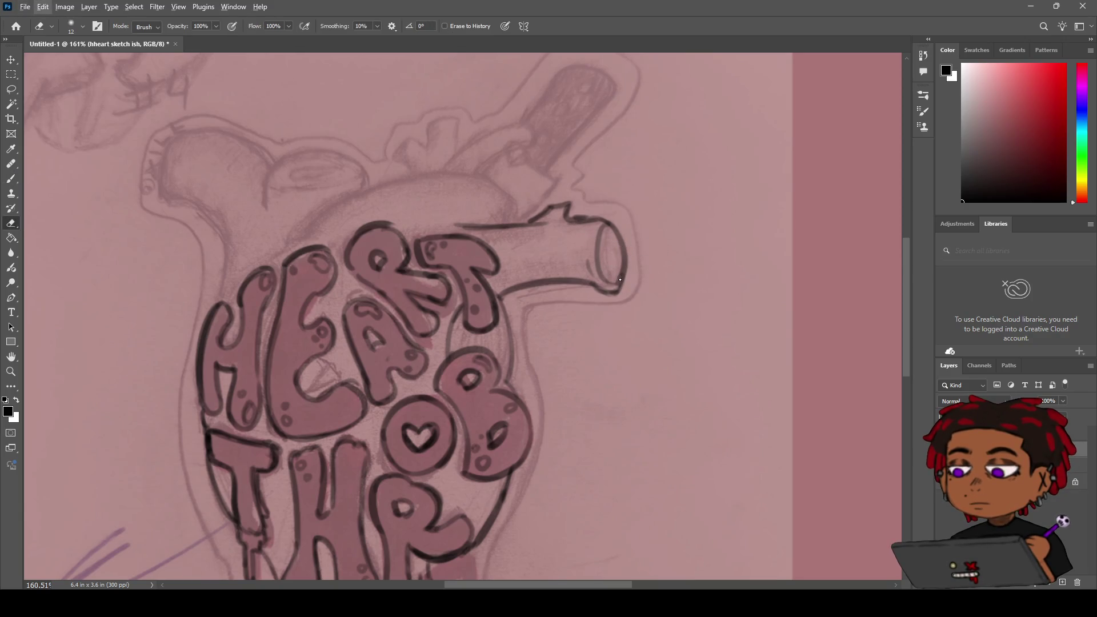
key("b")
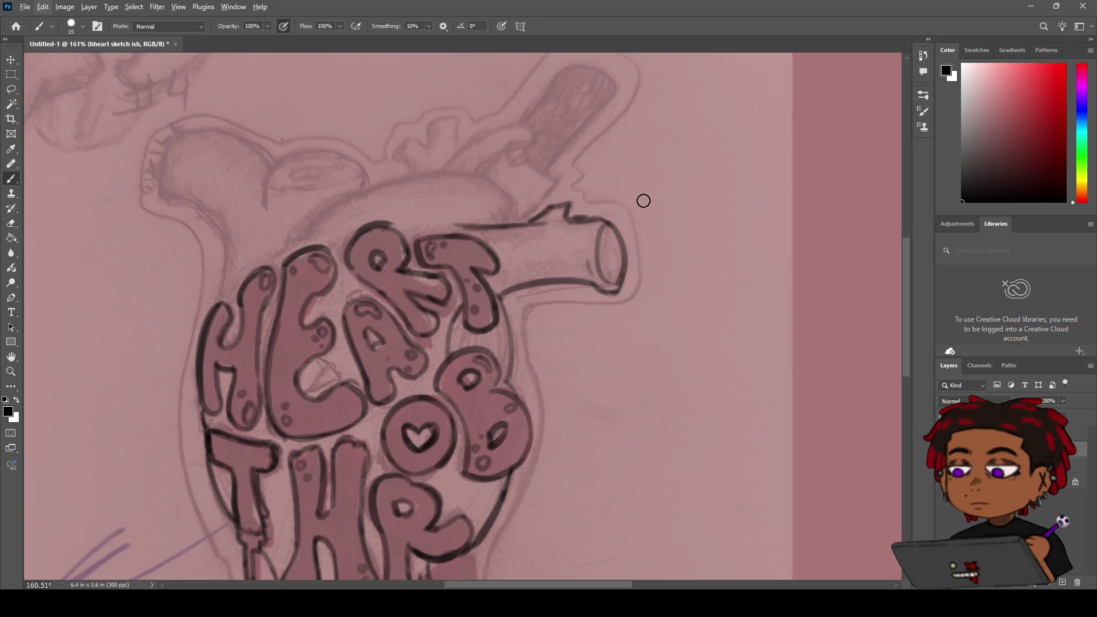
key("space")
mouse_move(670, 171)
left_mouse_down()
mouse_move(619, 201)
mouse_move(644, 232)
mouse_move(714, 217)
left_mouse_up()
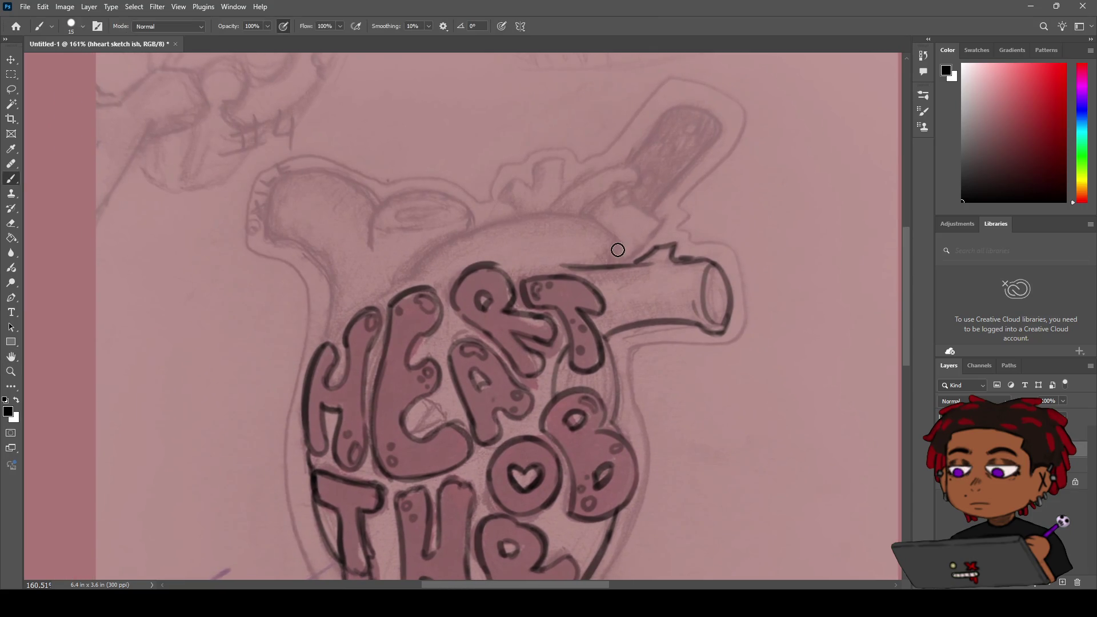
left_click_drag(590, 225, 627, 262)
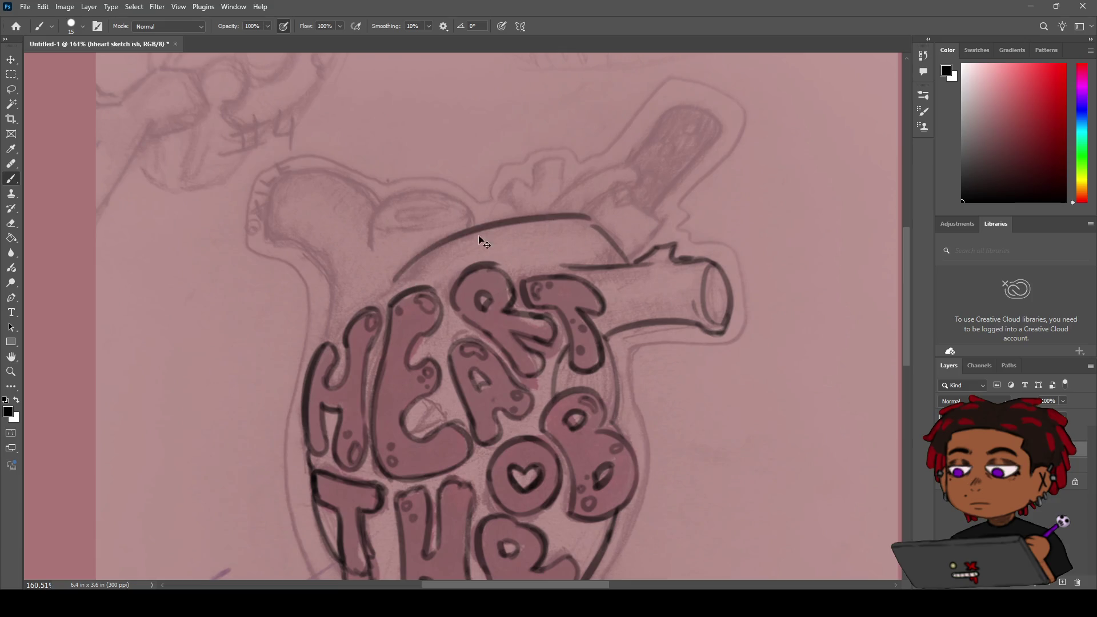
left_click_drag(404, 271, 553, 214)
key("ctrl+z")
mouse_move(398, 274)
left_mouse_down()
mouse_move(593, 228)
mouse_move(443, 250)
left_mouse_up()
key("ctrl+z")
Step: Continue the top outline down to meet the vessel and erase stray ink
key("ctrl+z")
mouse_move(590, 223)
left_mouse_down()
mouse_move(387, 277)
mouse_move(462, 238)
mouse_move(592, 226)
left_mouse_up()
key("ctrl+z")
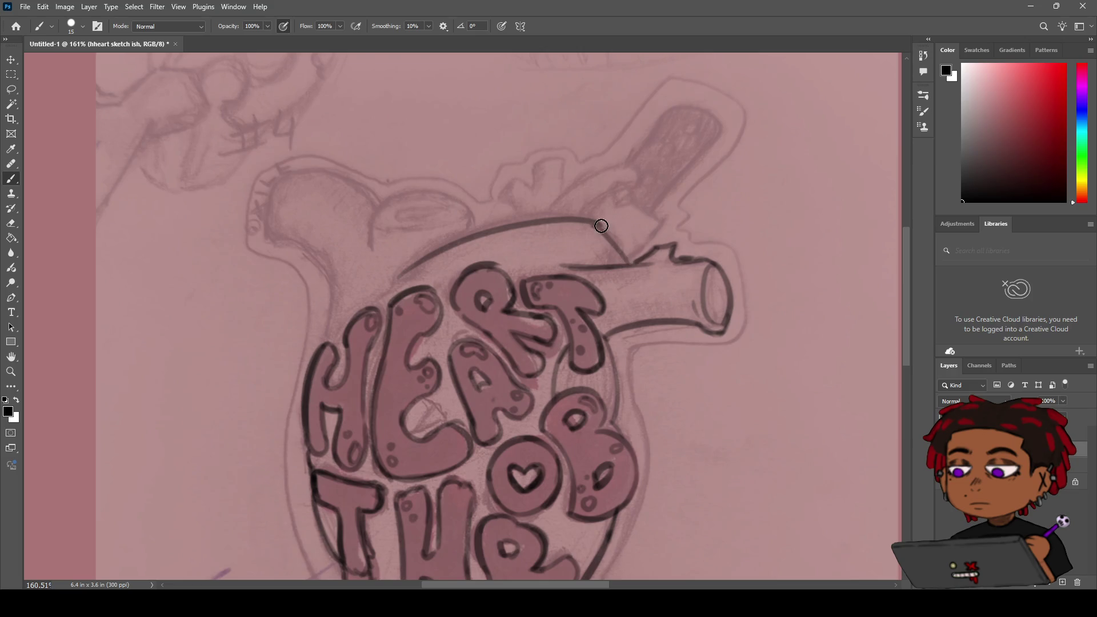
left_click_drag(600, 222, 628, 264)
key("e")
scroll(614, 238, "up", 5)
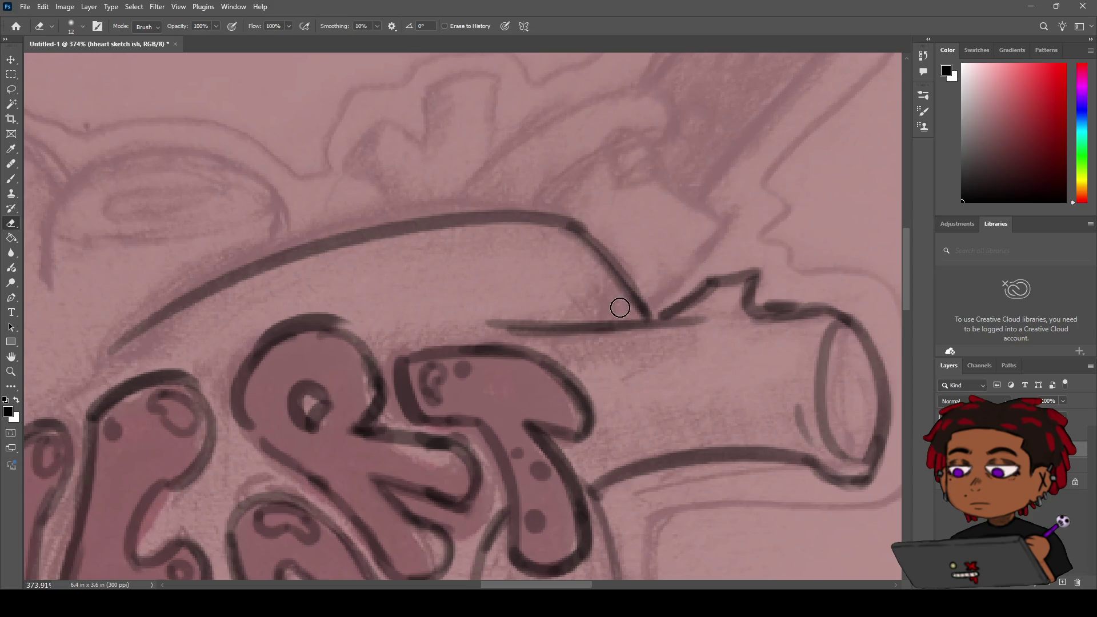
key("z")
scroll(576, 262, "down", 8)
scroll(513, 274, "up", 3)
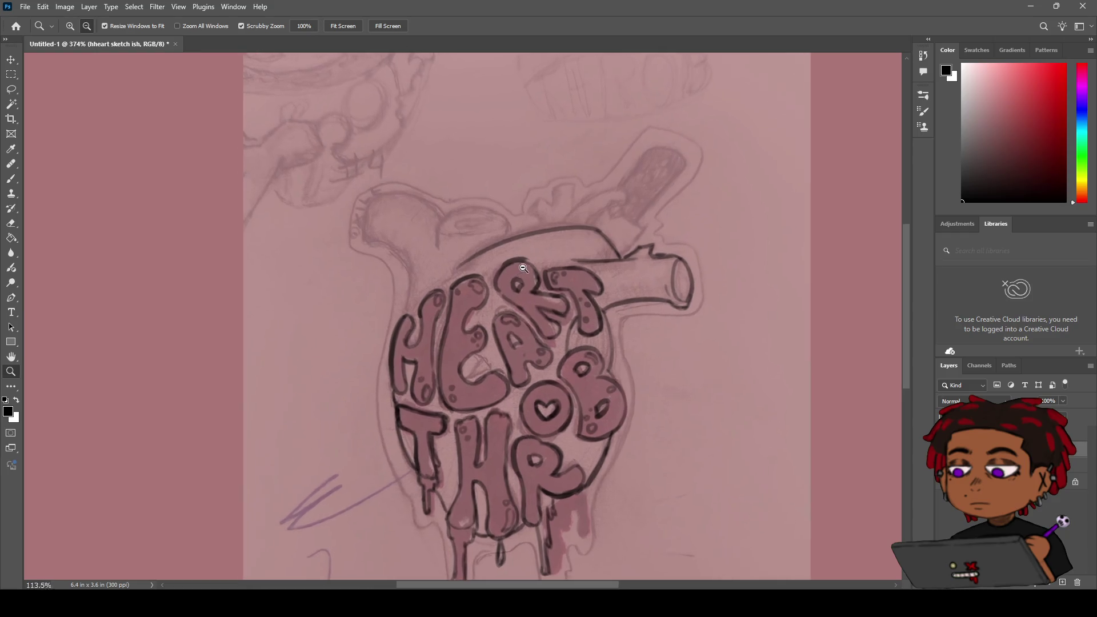
scroll(523, 268, "up", 4)
key("b")
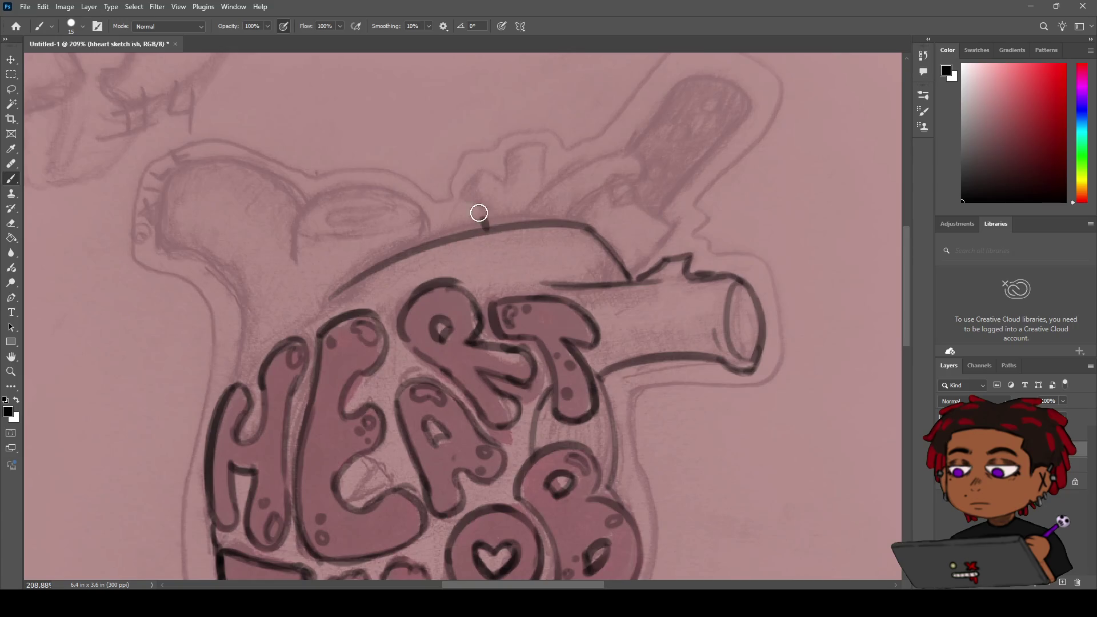
Step: Ink the zig-zag forked vessel on the heart's top: left side, upward jog, top and right side
mouse_move(457, 196)
left_mouse_down()
mouse_move(481, 214)
mouse_move(454, 197)
mouse_move(477, 173)
left_mouse_up()
key("ctrl+z")
key("ctrl+z")
key("ctrl+z")
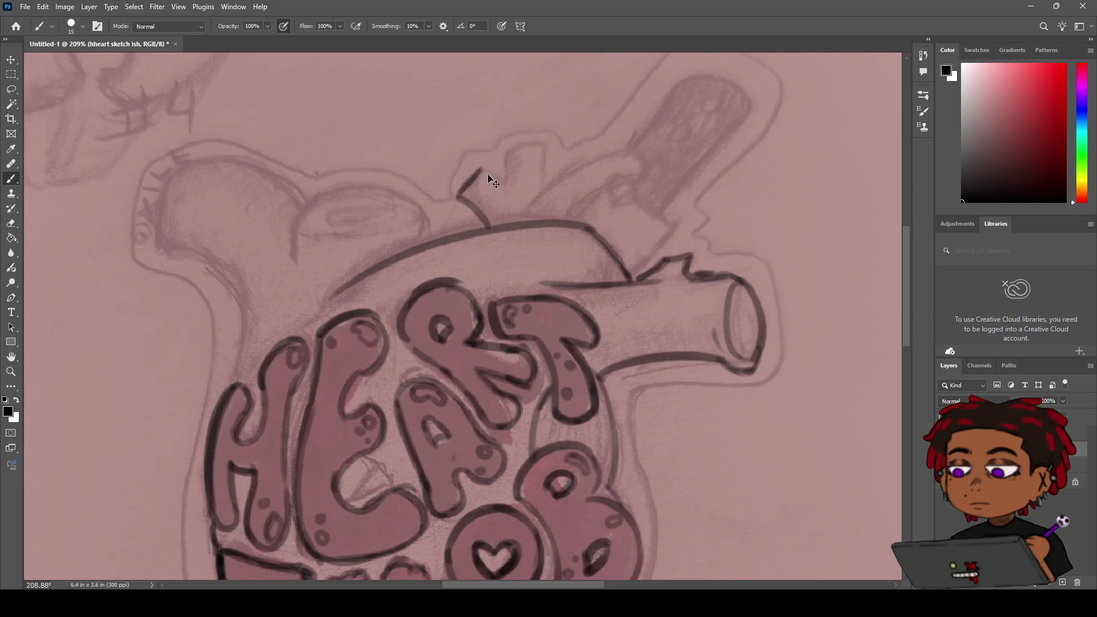
key("ctrl+z")
mouse_move(457, 197)
left_mouse_down()
mouse_move(482, 170)
mouse_move(497, 182)
left_mouse_up()
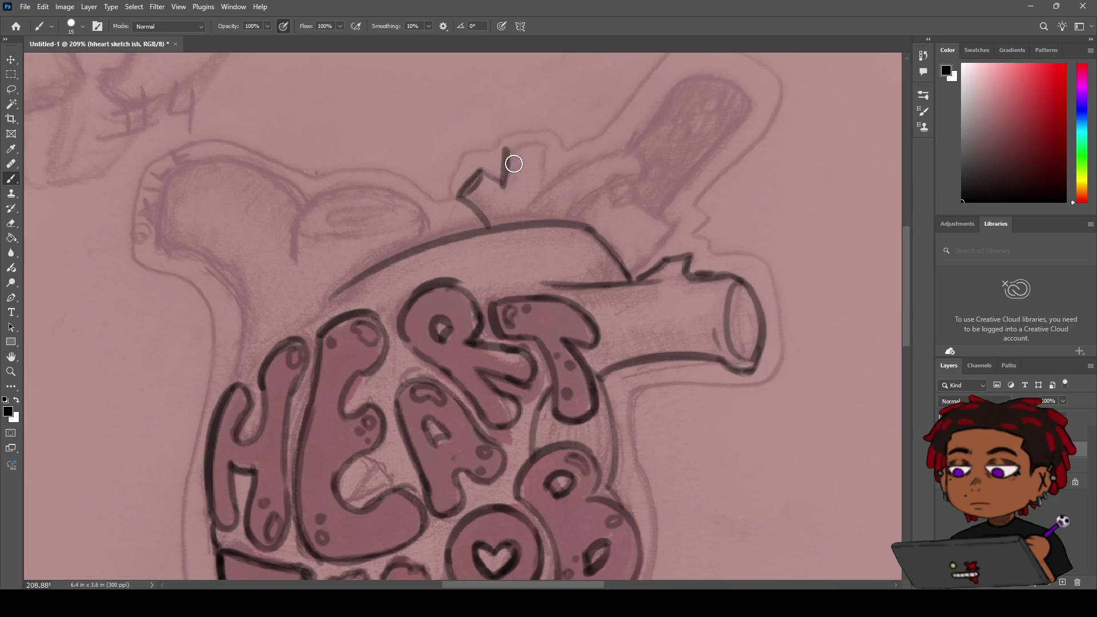
left_click_drag(501, 183, 503, 154)
mouse_move(506, 153)
left_mouse_down()
mouse_move(519, 139)
mouse_move(546, 149)
mouse_move(546, 190)
left_mouse_up()
key("ctrl+z")
mouse_move(547, 146)
left_mouse_down()
mouse_move(544, 186)
mouse_move(491, 181)
mouse_move(497, 171)
mouse_move(446, 191)
mouse_move(537, 168)
left_mouse_up()
key("z")
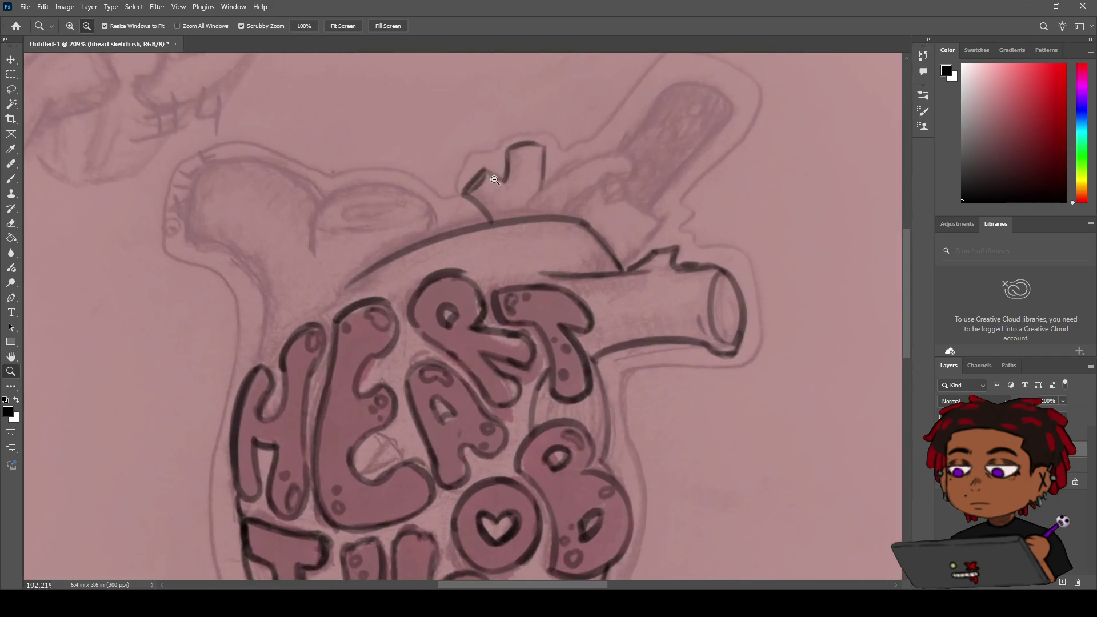
key("b")
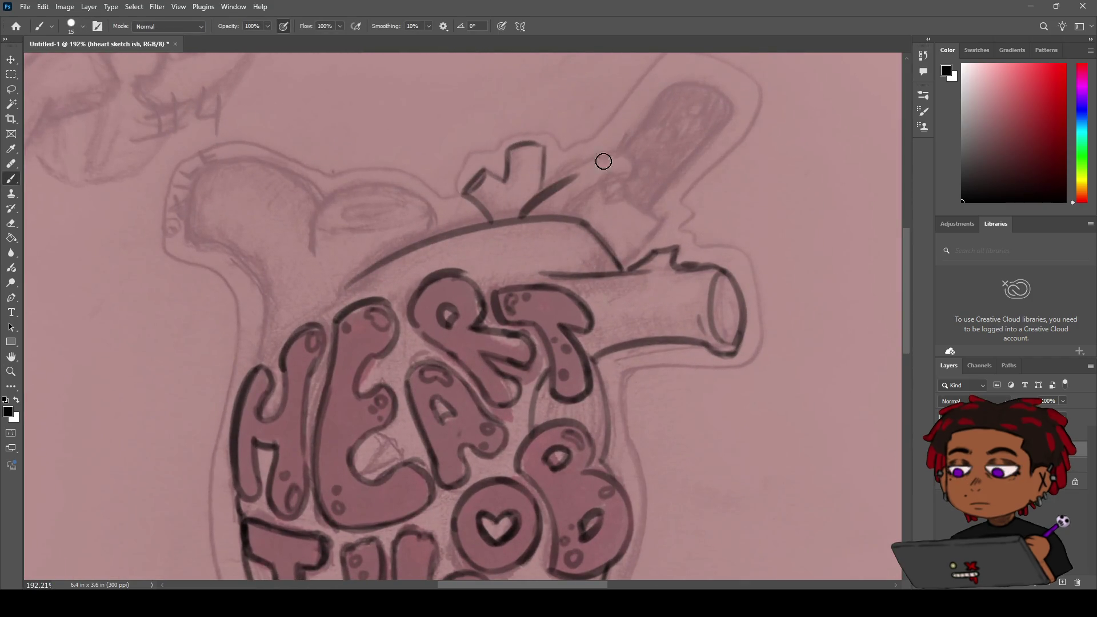
Step: Draw the curved vessel line rising diagonally to the upper right from the heart's top
left_click_drag(520, 215, 600, 160)
key("ctrl+z")
left_click_drag(521, 213, 600, 160)
key("ctrl+z")
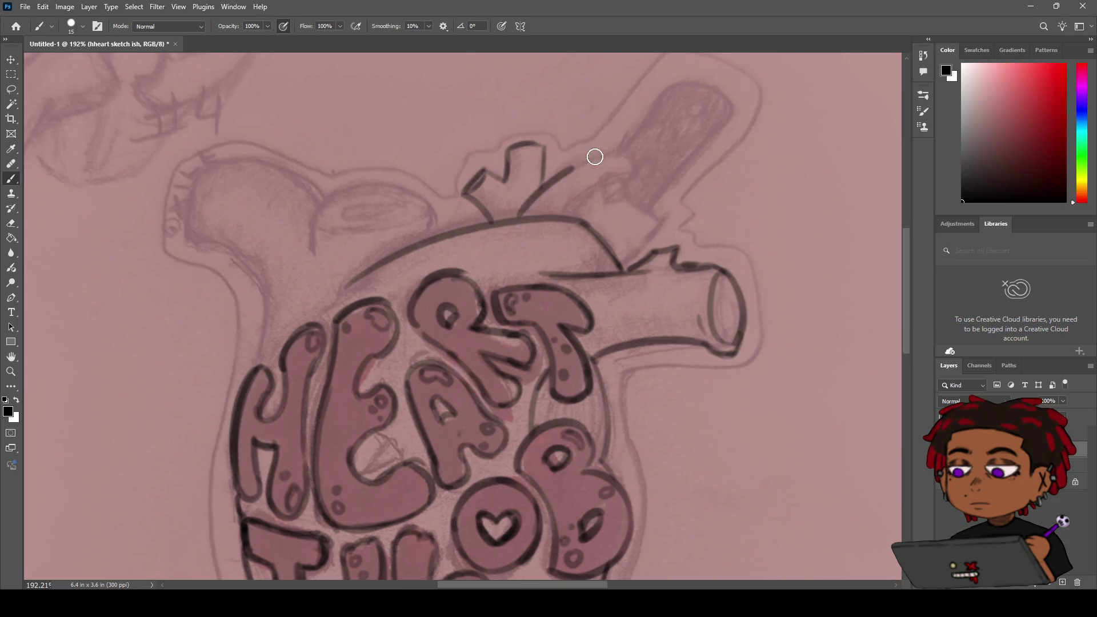
key("ctrl+z")
left_click_drag(521, 212, 611, 163)
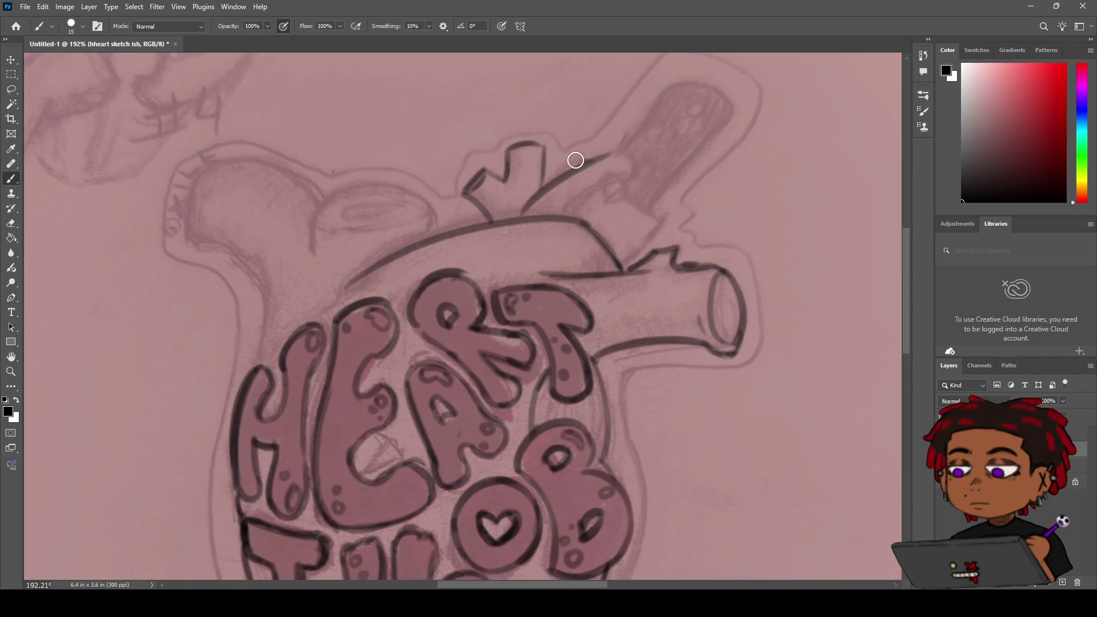
key("z")
mouse_move(597, 162)
left_mouse_down()
mouse_move(411, 163)
mouse_move(592, 161)
left_mouse_up()
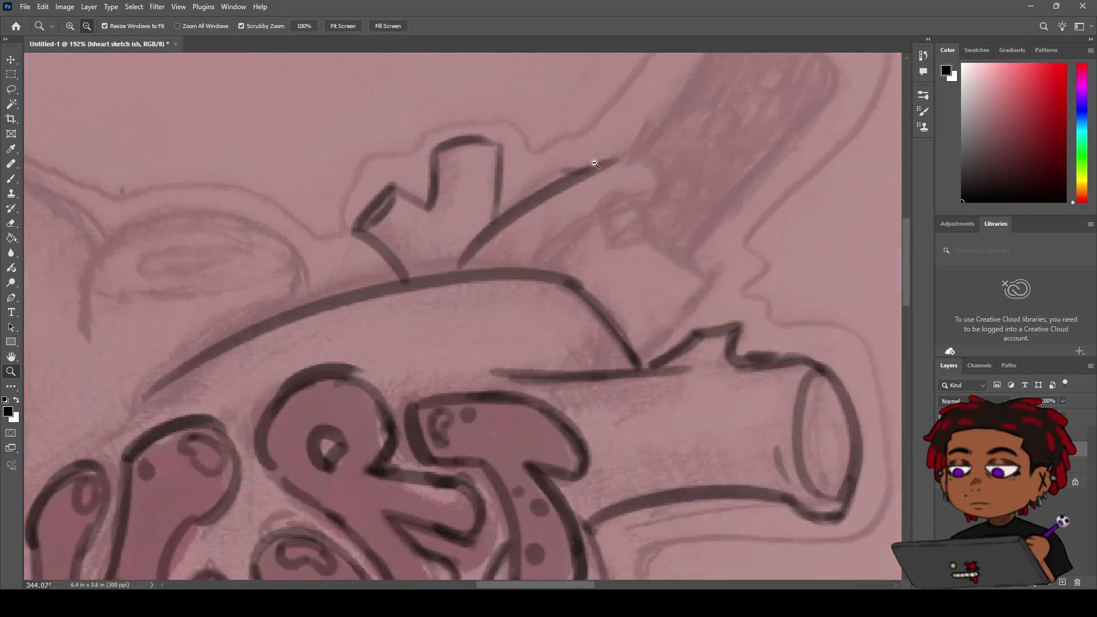
key("b")
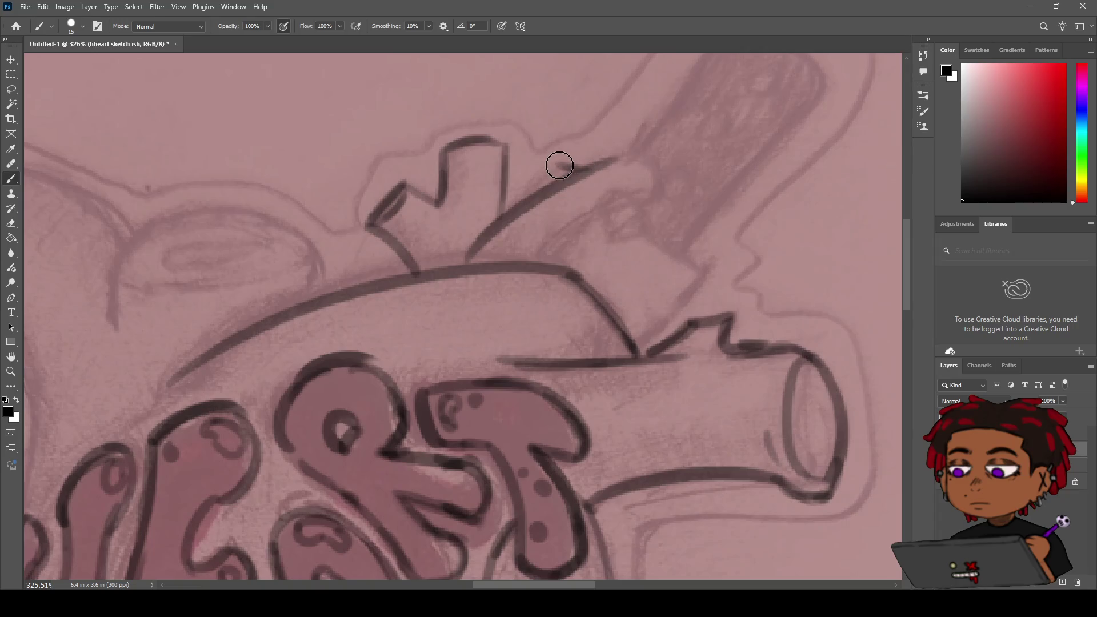
Step: Add the vessel's curled rounded tip and lower edge, joining it to the heart outline
left_click_drag(569, 168, 548, 166)
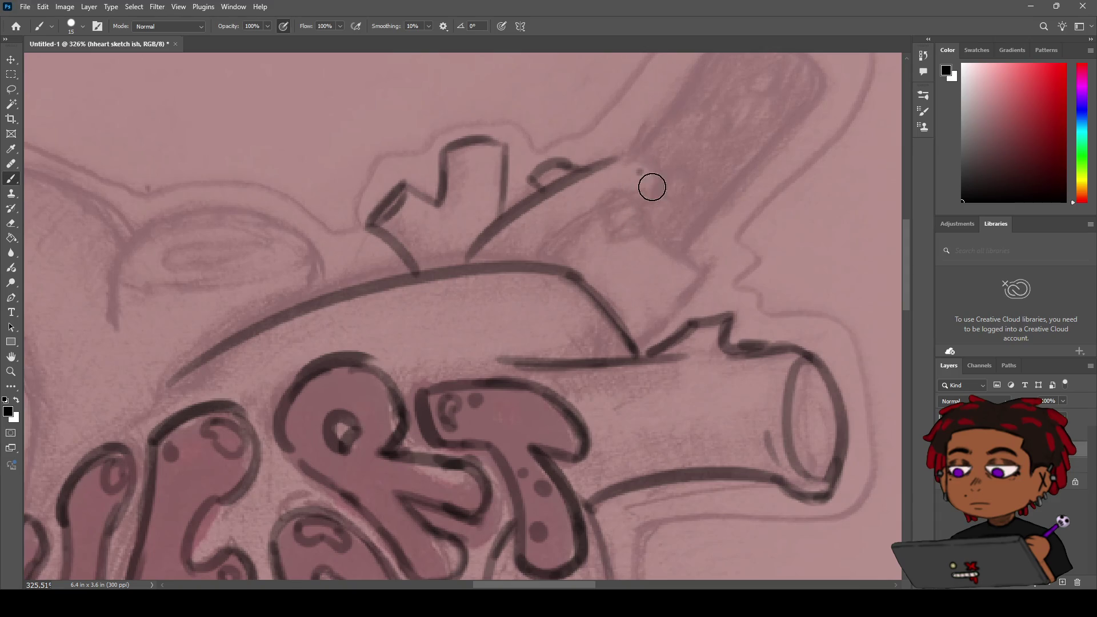
left_click_drag(636, 161, 647, 177)
left_click_drag(645, 190, 635, 194)
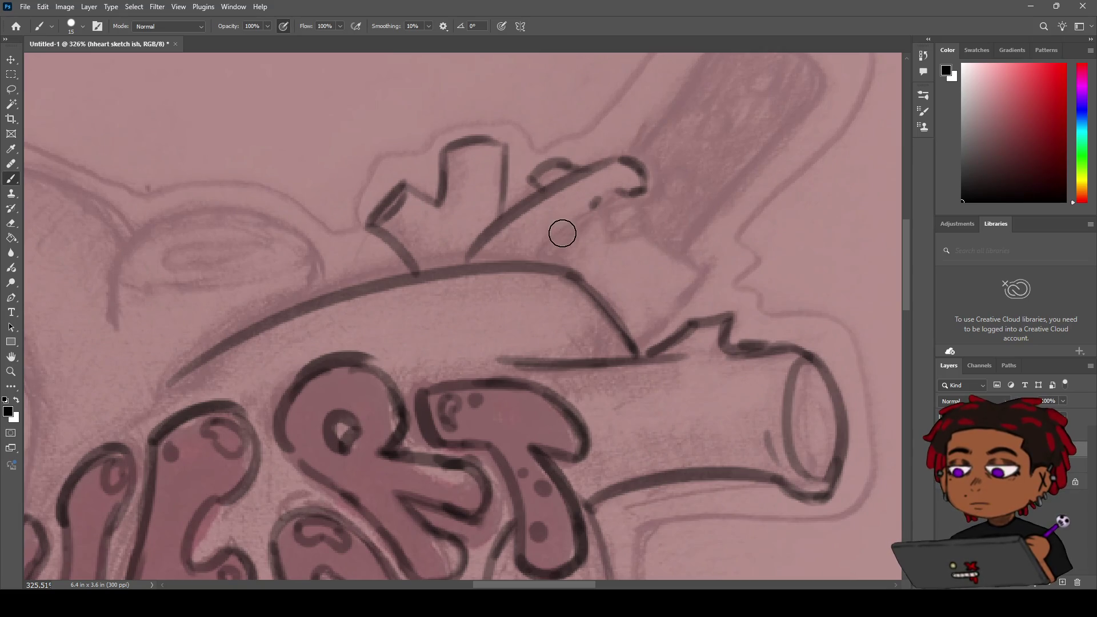
left_click_drag(590, 208, 533, 250)
key("ctrl+z")
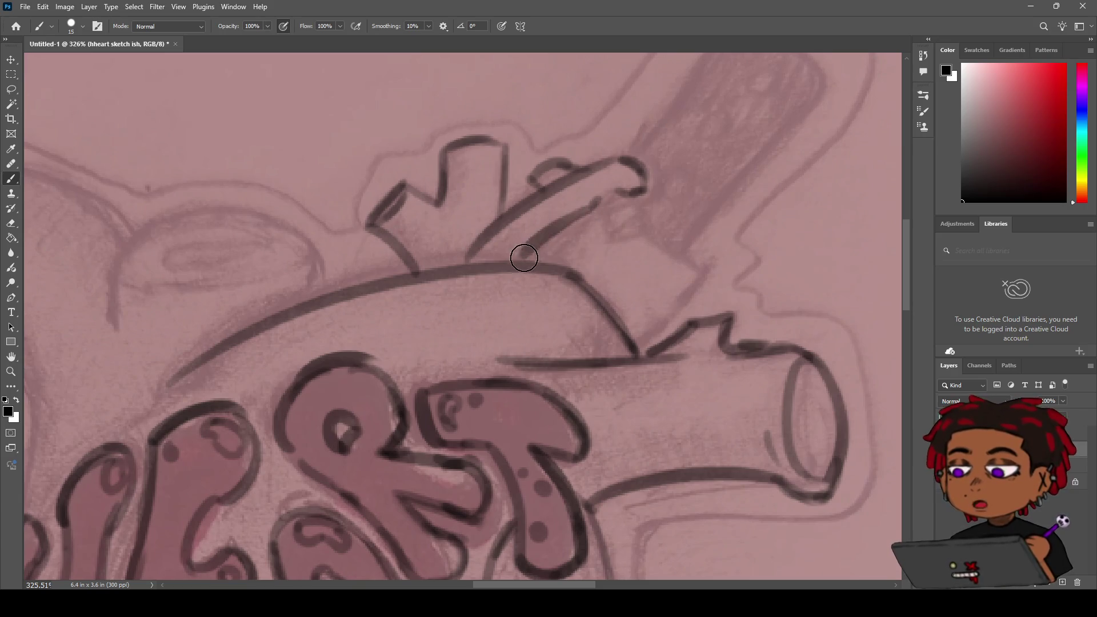
left_click_drag(597, 200, 530, 259)
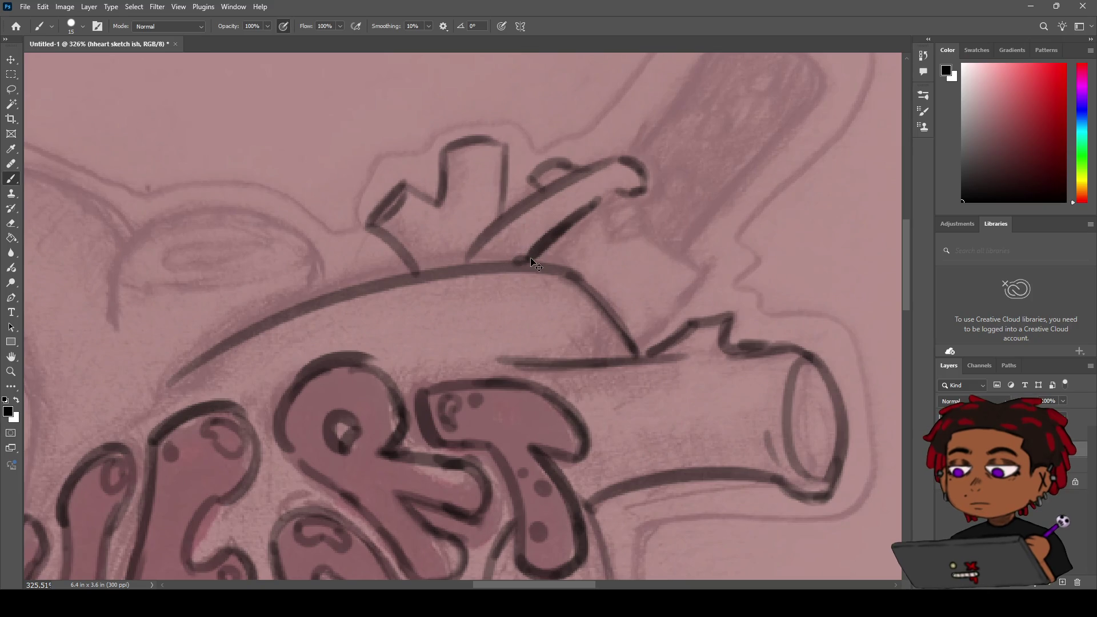
key("ctrl+z")
left_click_drag(478, 246, 457, 264)
key("z")
scroll(552, 275, "down", 5)
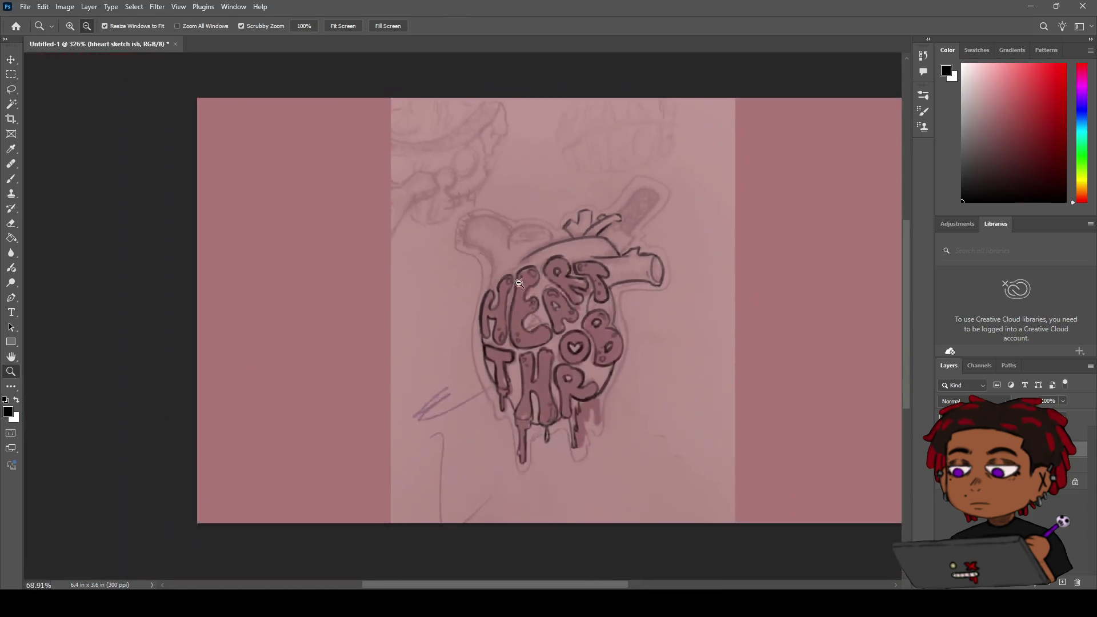
Step: Touch up the curved vessel's outline and darken the right edge of its curled tip
scroll(552, 276, "down", 3)
scroll(571, 251, "up", 5)
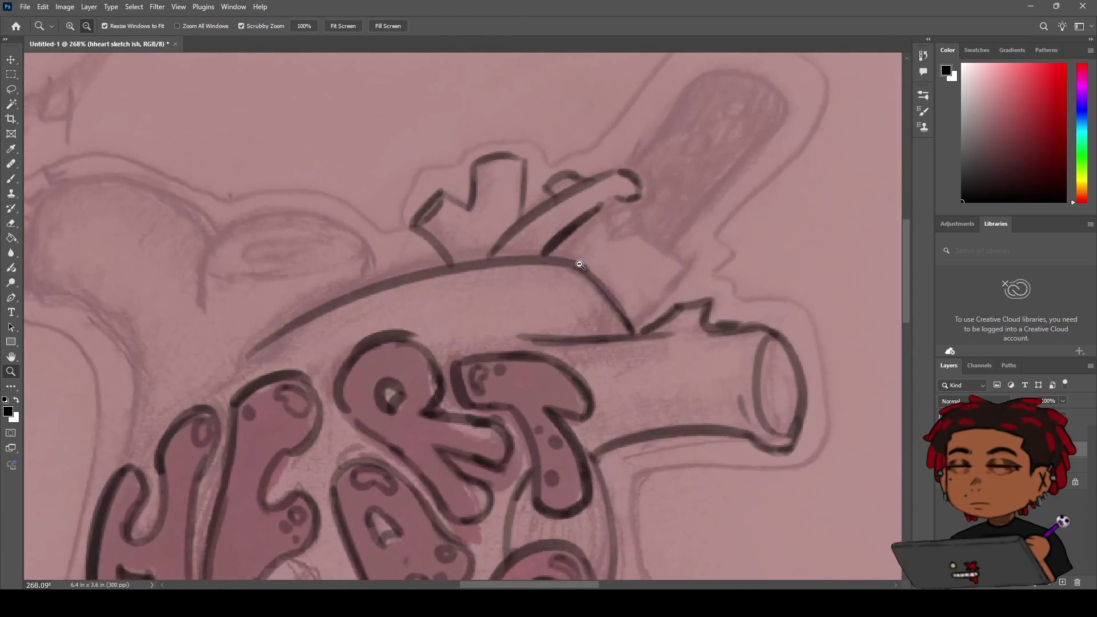
key("b")
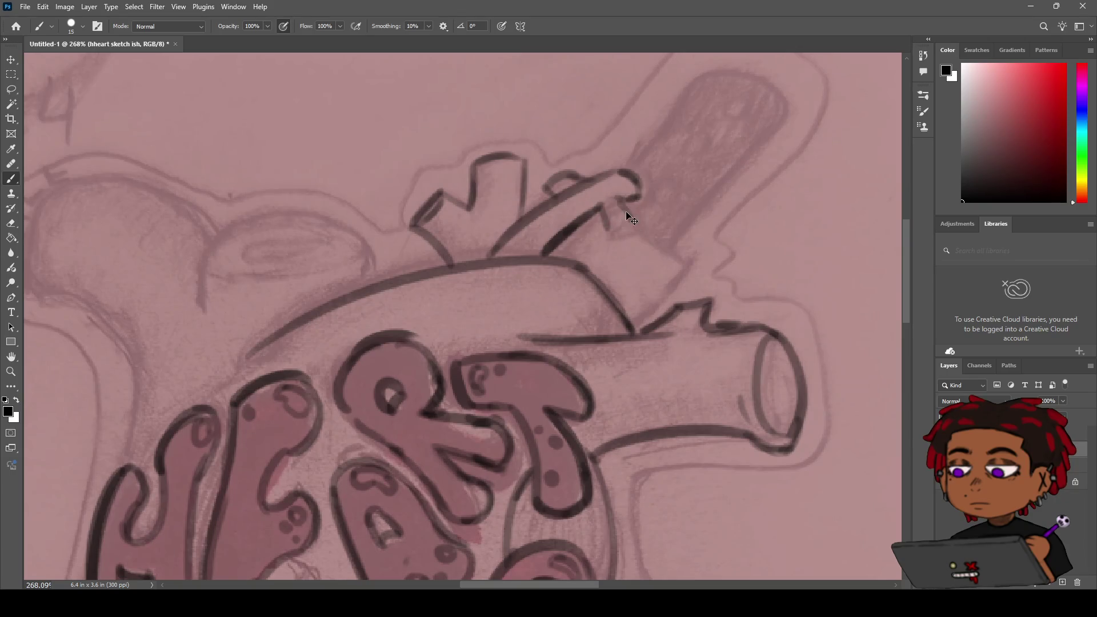
left_click_drag(634, 222, 610, 232)
mouse_move(609, 230)
left_mouse_down()
mouse_move(631, 223)
mouse_move(634, 199)
left_mouse_up()
key("e")
key("b")
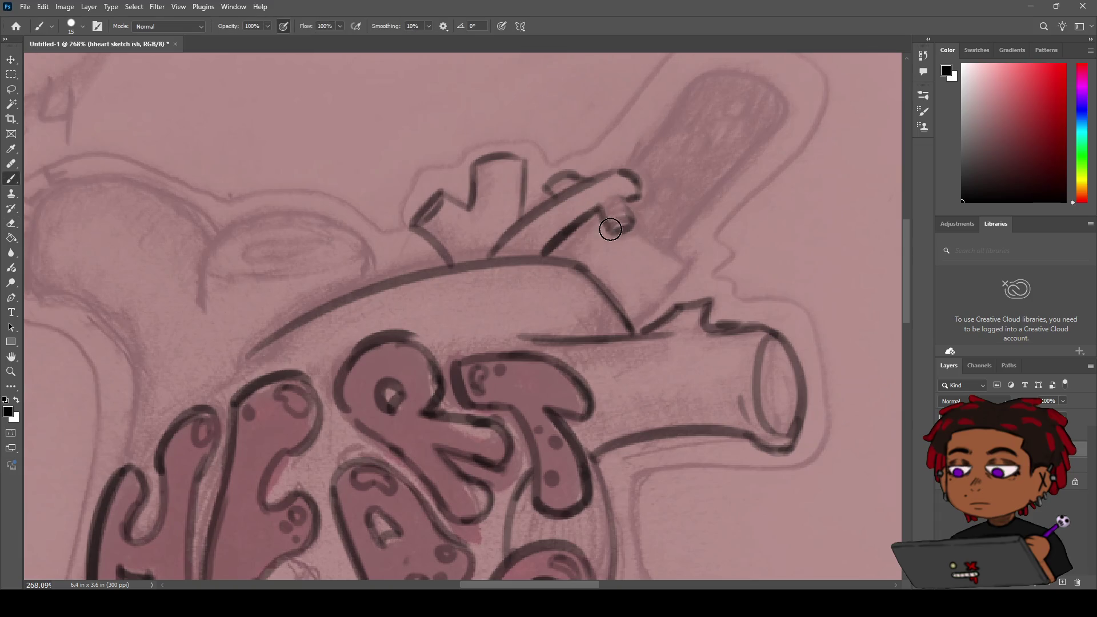
mouse_move(639, 202)
left_mouse_down()
mouse_move(639, 178)
mouse_move(622, 198)
left_mouse_up()
Step: Check the whole heart at lower zoom, then add a small curl at the vessel tip
key("z")
left_click_drag(621, 195, 582, 214)
mouse_move(581, 214)
left_mouse_down()
mouse_move(568, 220)
mouse_move(628, 220)
left_mouse_up()
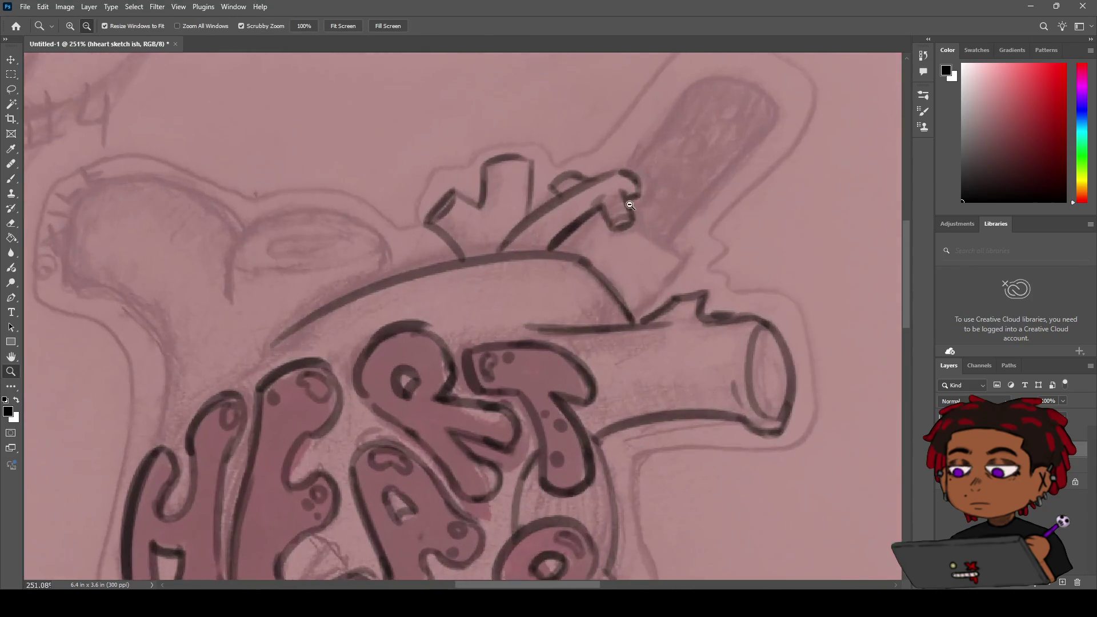
key("e")
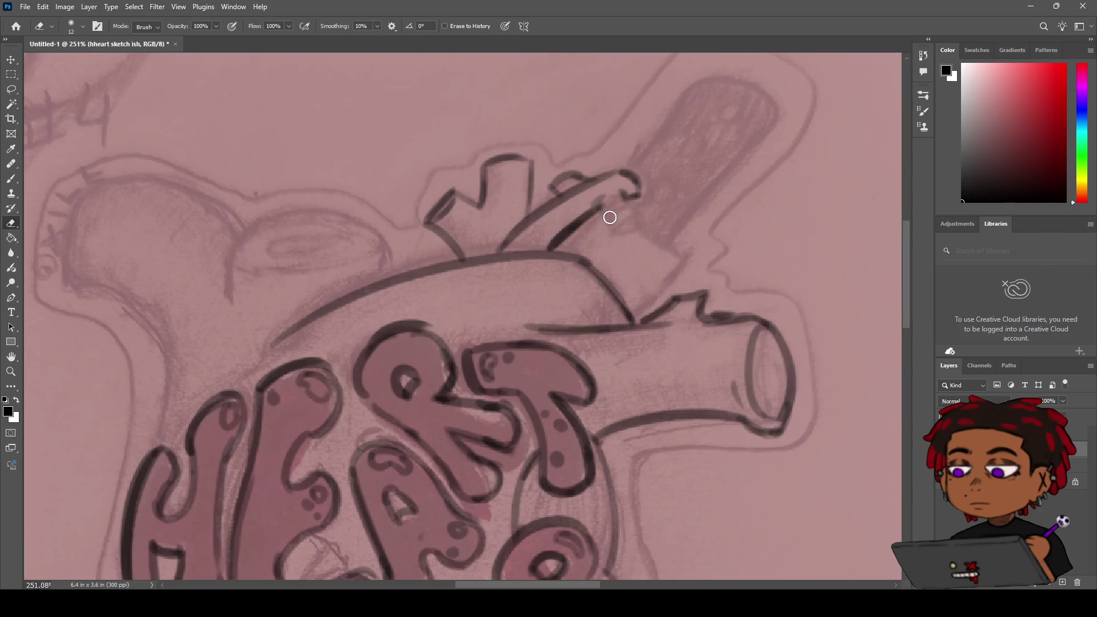
key("b")
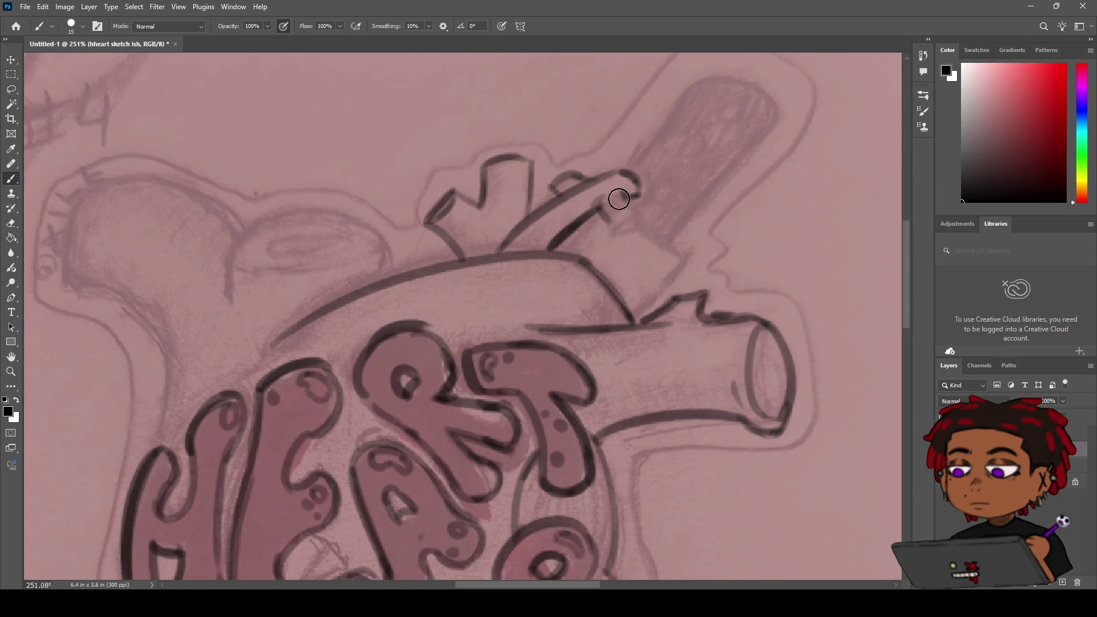
left_click_drag(620, 192, 636, 190)
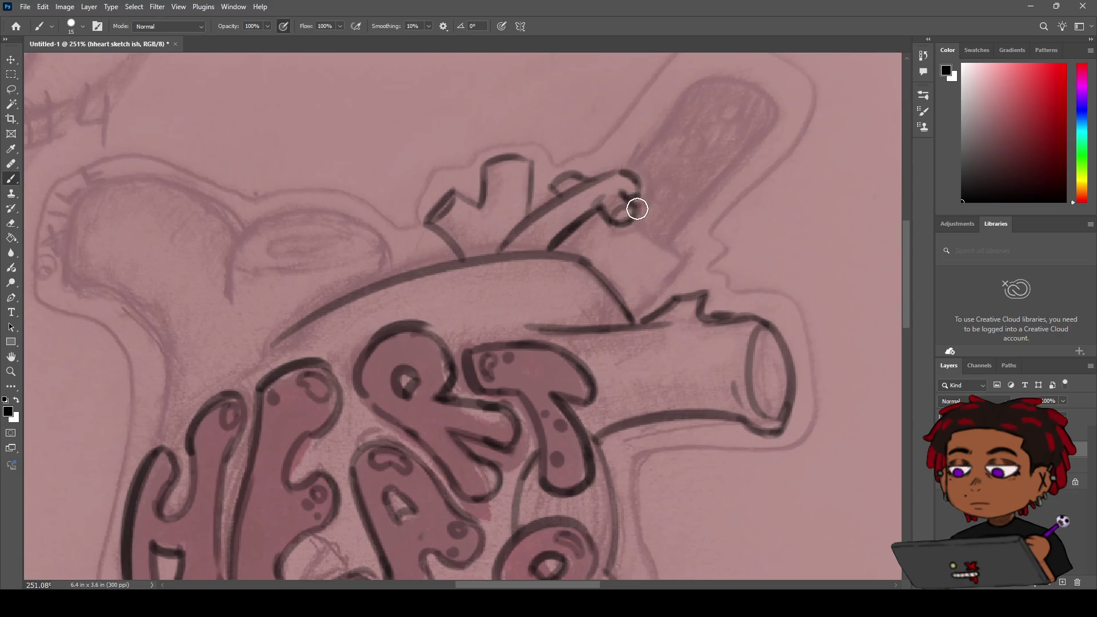
Step: Touch up the forked vessel's top edge
mouse_move(637, 208)
left_mouse_down()
mouse_move(594, 211)
mouse_move(619, 222)
mouse_move(605, 220)
mouse_move(638, 213)
left_mouse_up()
key("b")
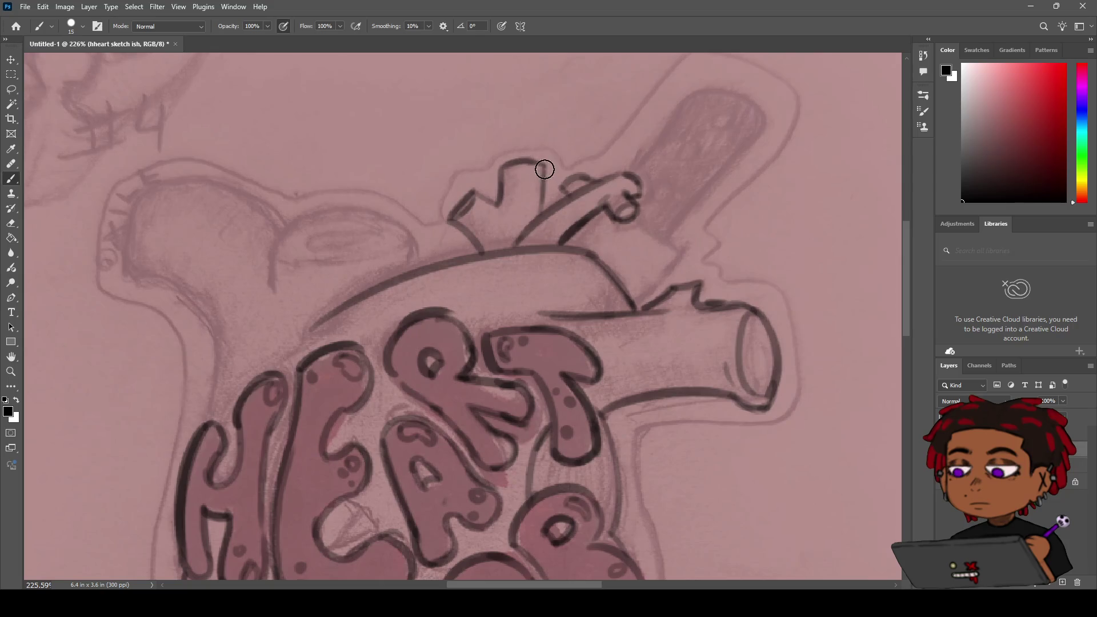
mouse_move(528, 162)
left_mouse_down()
mouse_move(542, 172)
mouse_move(540, 220)
left_mouse_up()
key("z")
left_click(493, 211, "alt")
scroll(564, 224, "up", 2)
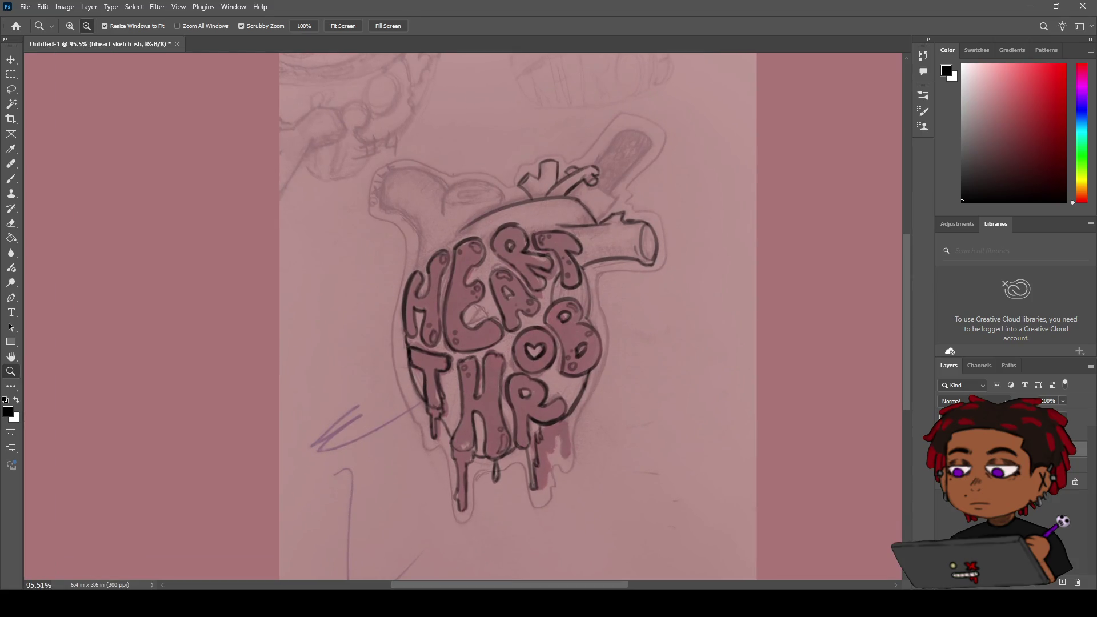
Step: Toggle the pencil reference sketch off and on twice to compare it with the line art
key("ctrl+comma")
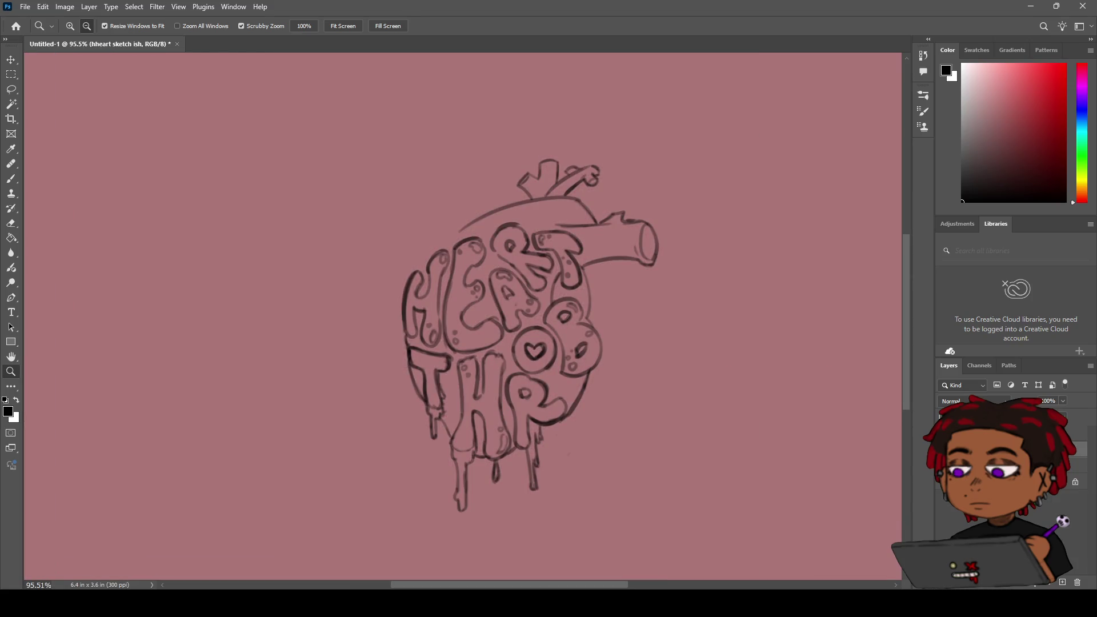
key("ctrl+comma")
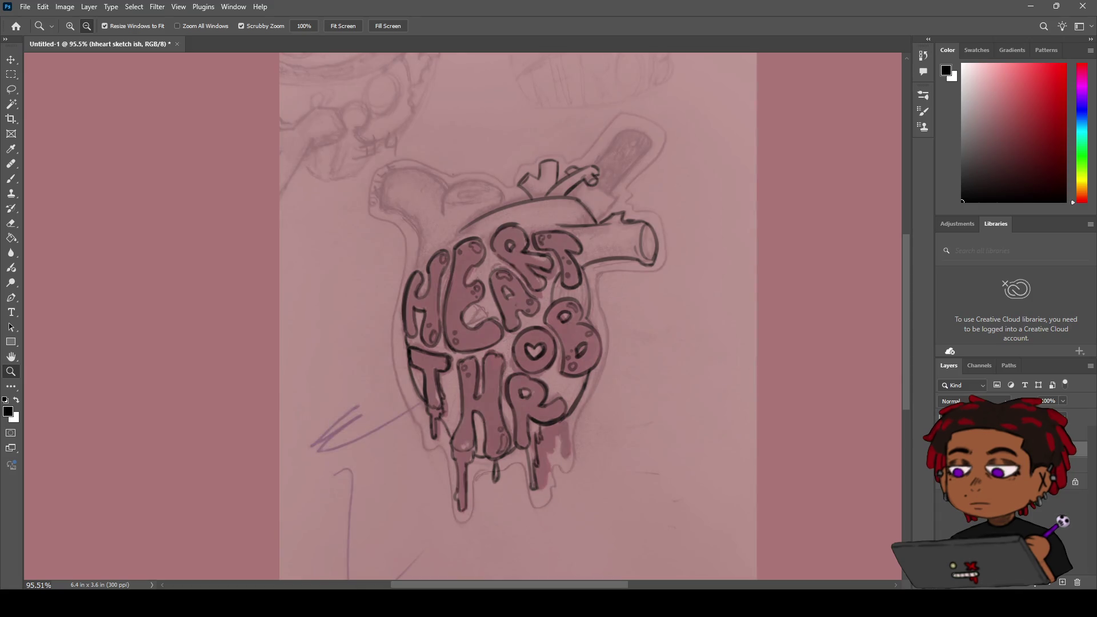
key("ctrl+comma")
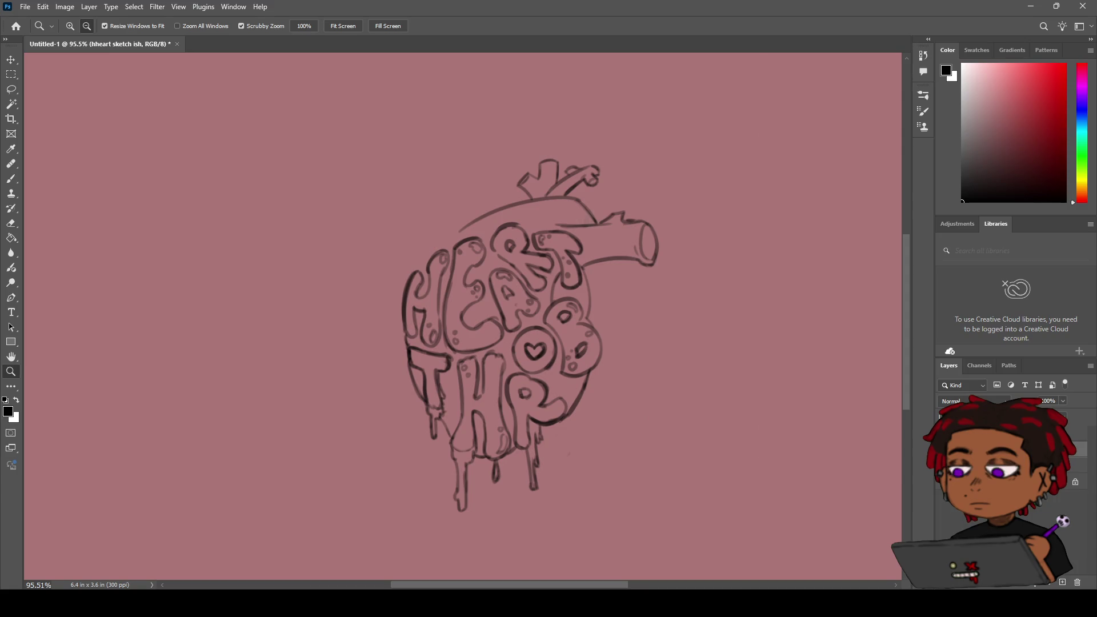
key("ctrl+comma")
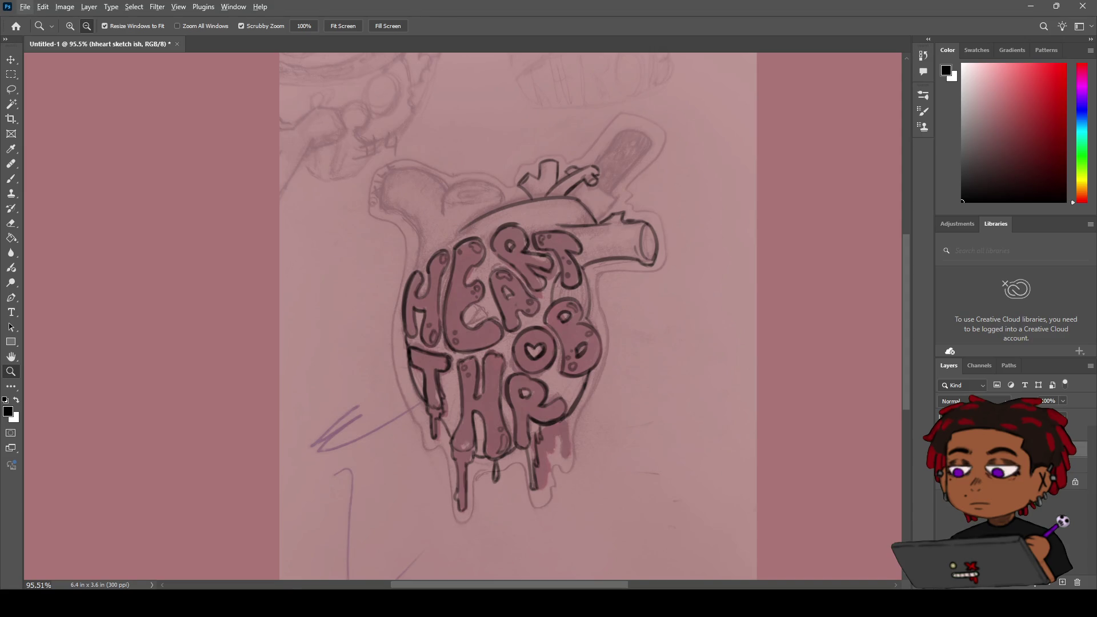
Step: Pan and zoom in near the heart's top vessels
key("h")
left_click_drag(558, 196, 518, 244)
scroll(518, 244, "up", 5)
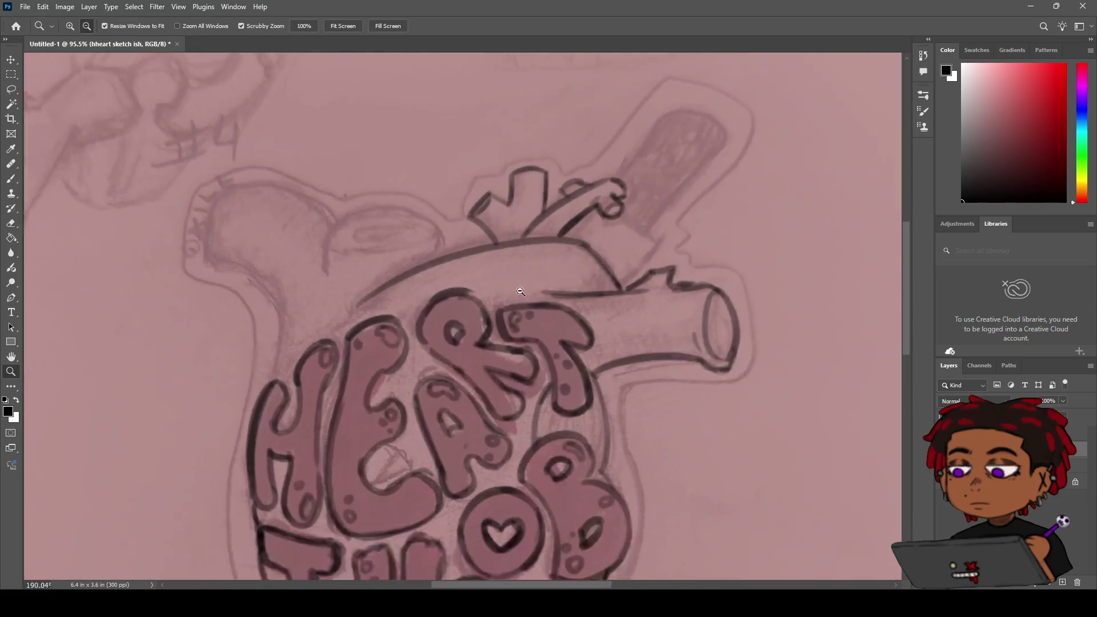
Step: Ink the vessel's oval rim atop the heart's upper left, redrawing its top and bottom curves
mouse_move(538, 286)
left_mouse_down()
mouse_move(583, 311)
mouse_move(597, 277)
mouse_move(584, 251)
left_mouse_up()
key("b")
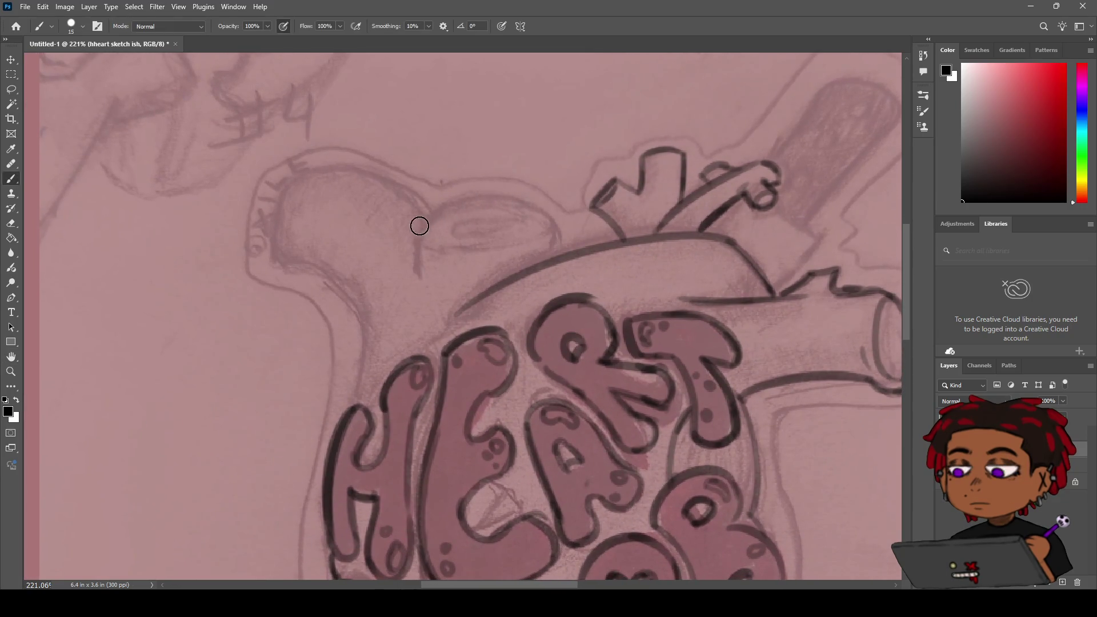
left_click_drag(420, 217, 568, 210)
key("ctrl+z")
left_click_drag(412, 230, 554, 213)
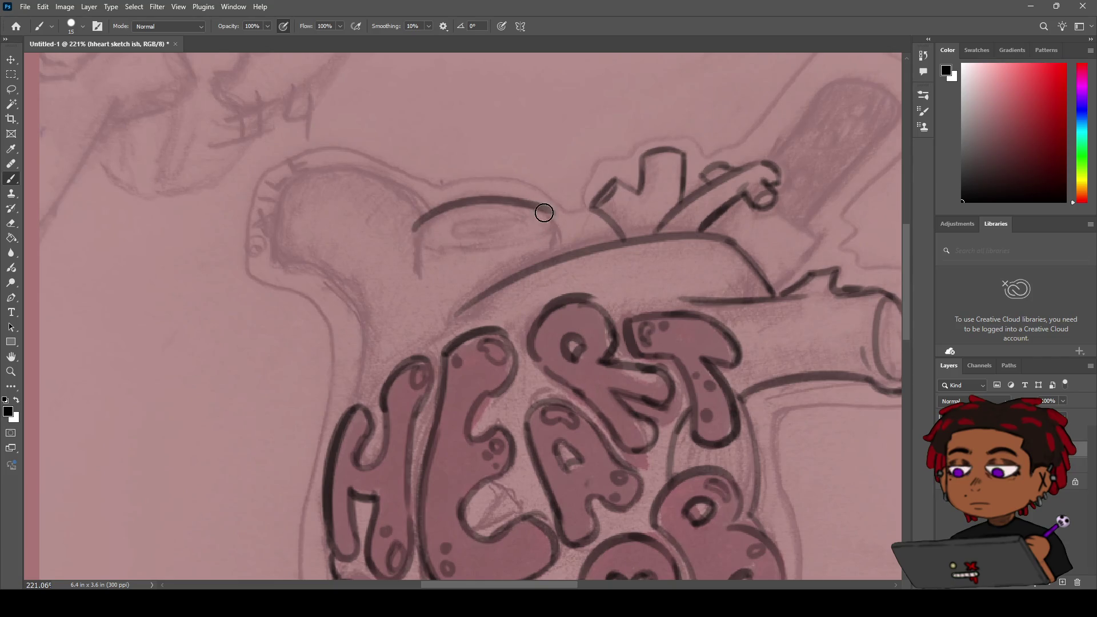
mouse_move(436, 214)
left_mouse_down()
mouse_move(481, 249)
mouse_move(501, 235)
mouse_move(477, 247)
left_mouse_up()
key("ctrl+z")
key("ctrl+z")
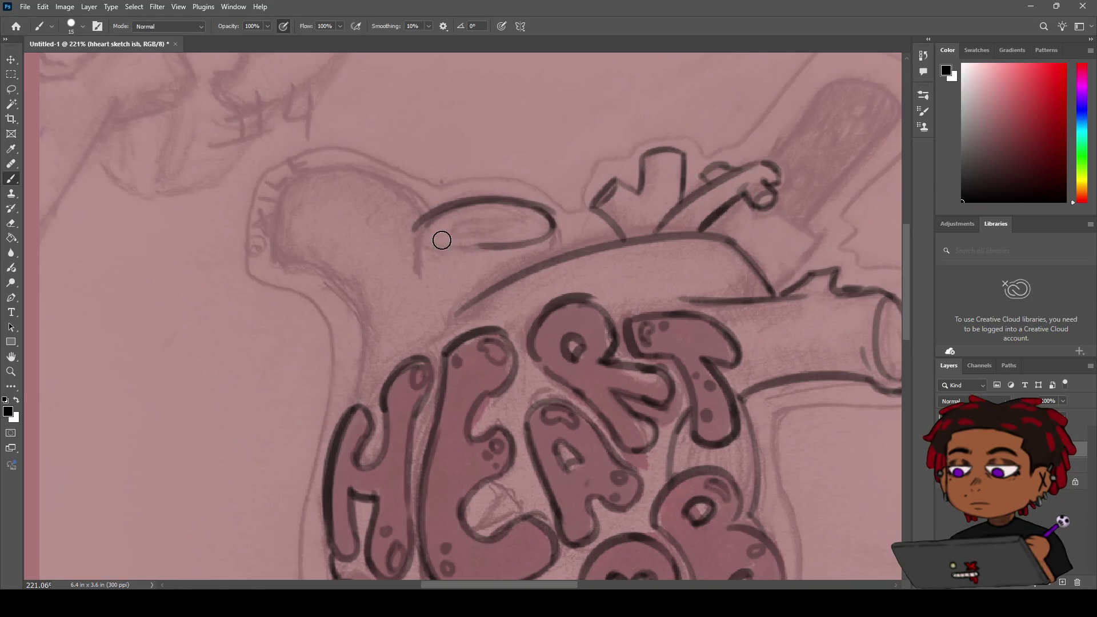
mouse_move(415, 231)
left_mouse_down()
mouse_move(477, 250)
mouse_move(542, 243)
mouse_move(458, 240)
mouse_move(546, 232)
left_mouse_up()
key("ctrl+z")
mouse_move(457, 251)
left_mouse_down()
mouse_move(544, 238)
mouse_move(491, 242)
mouse_move(506, 213)
mouse_move(520, 221)
mouse_move(502, 228)
mouse_move(521, 232)
left_mouse_up()
key("ctrl+z")
Step: Ink the tube's left and right sides running down from the oval's ends
key("e")
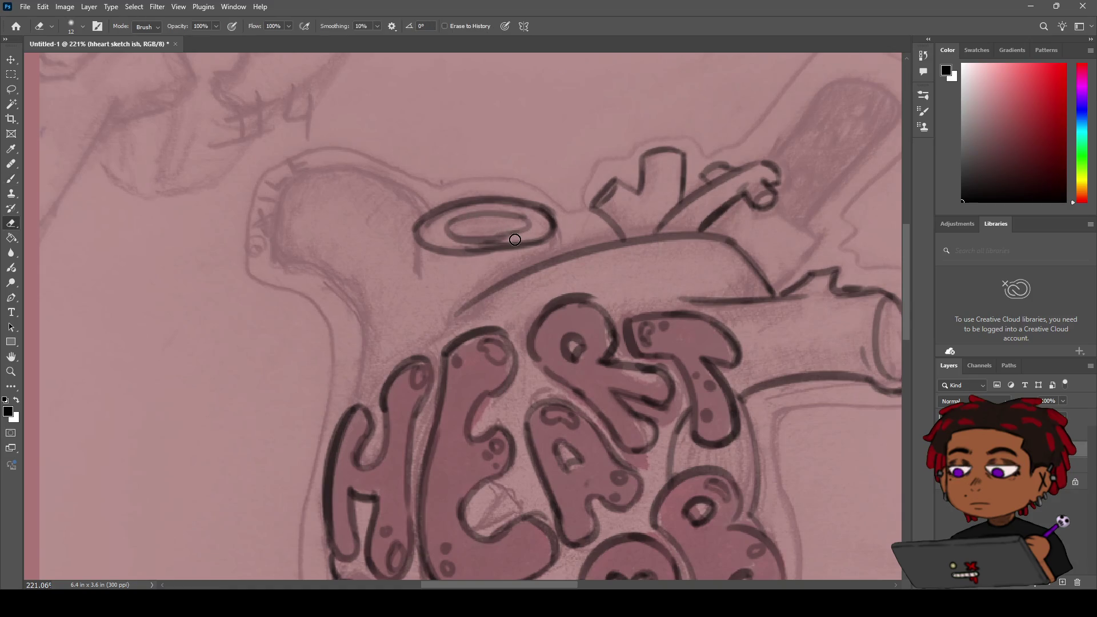
key("b")
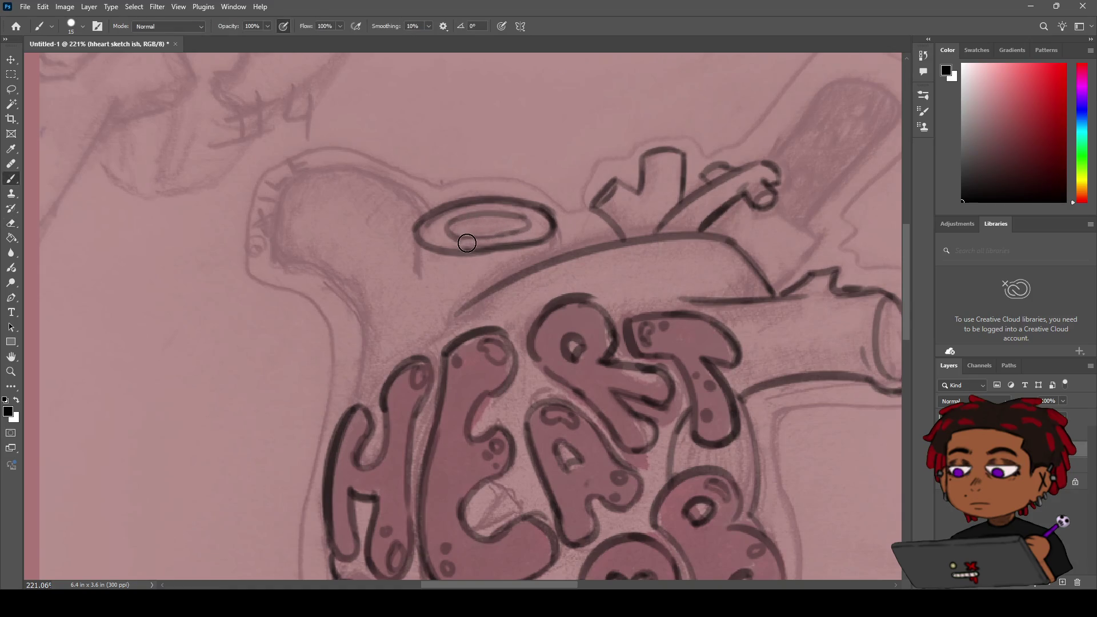
mouse_move(526, 229)
left_mouse_down()
mouse_move(452, 234)
mouse_move(509, 215)
mouse_move(527, 226)
left_mouse_up()
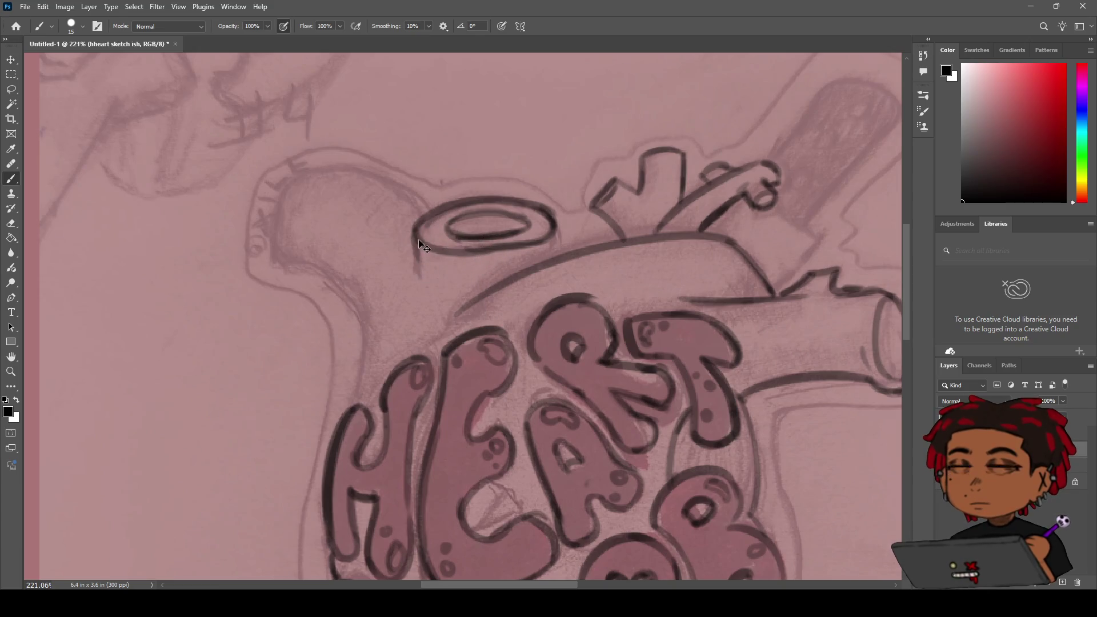
key("ctrl+z")
left_click_drag(414, 228, 421, 278)
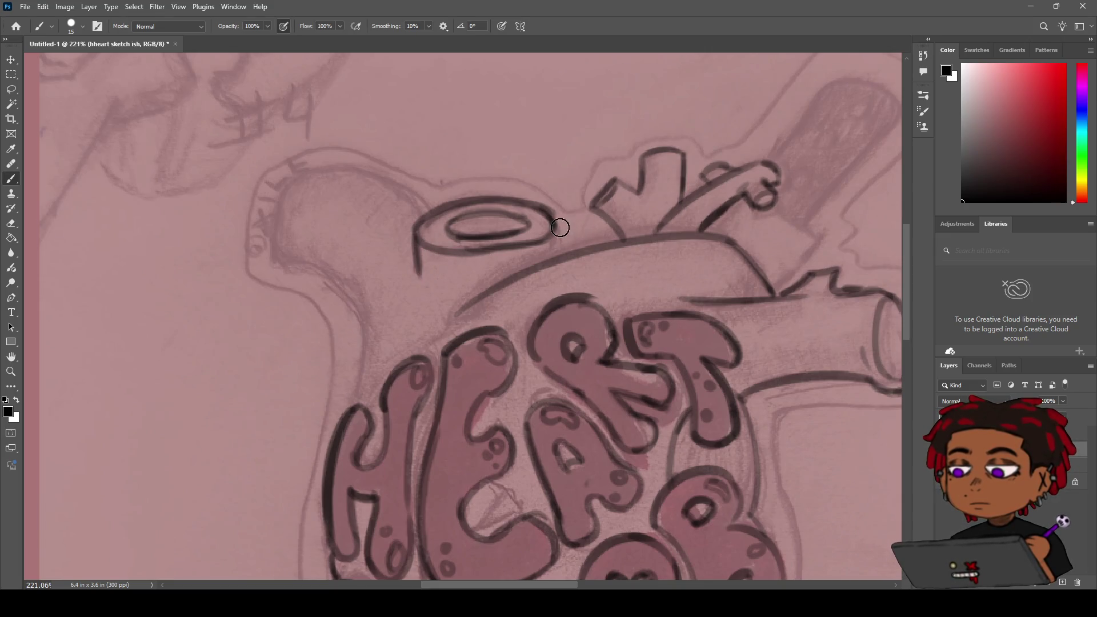
left_click_drag(557, 226, 556, 257)
Step: Erase part of the ring's lower outline to lighten it
key("e")
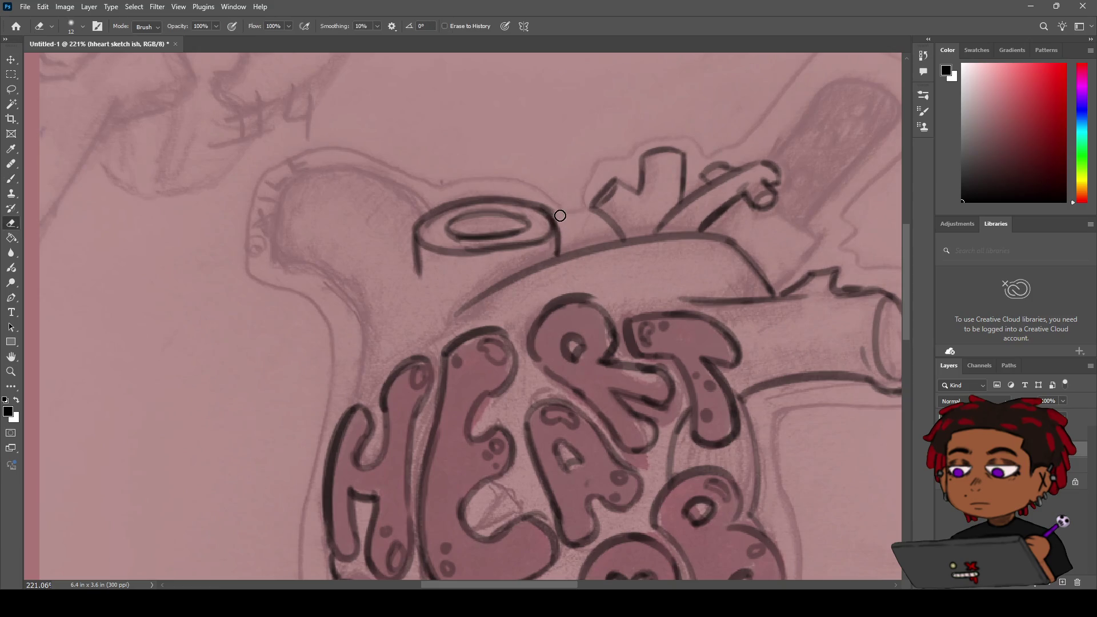
scroll(559, 217, "down", 5)
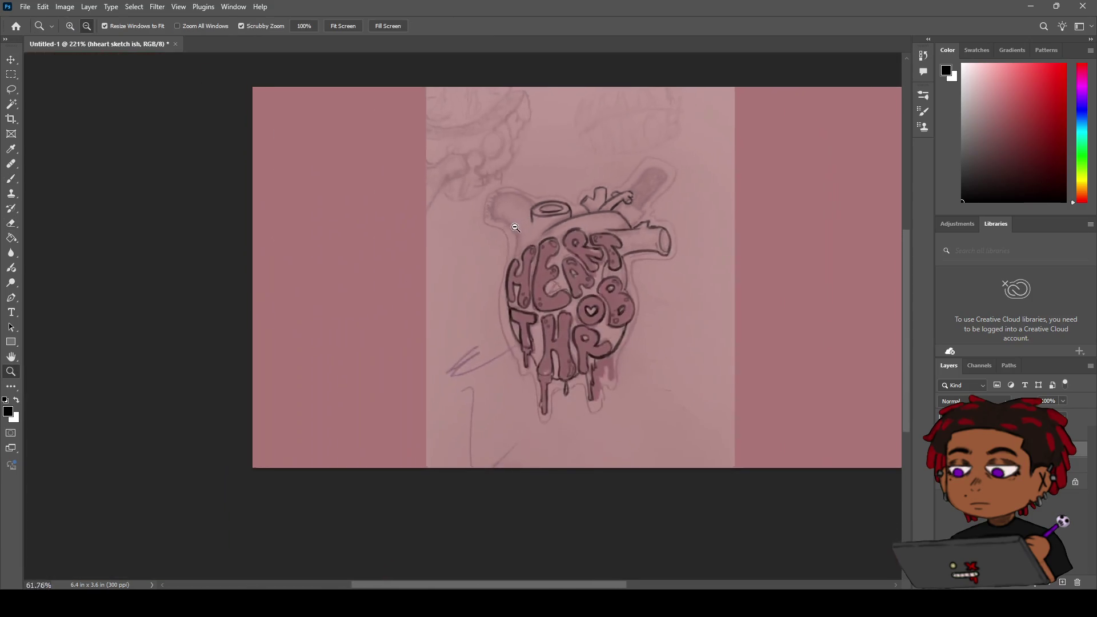
scroll(533, 242, "up", 5)
left_click_drag(532, 242, 479, 250)
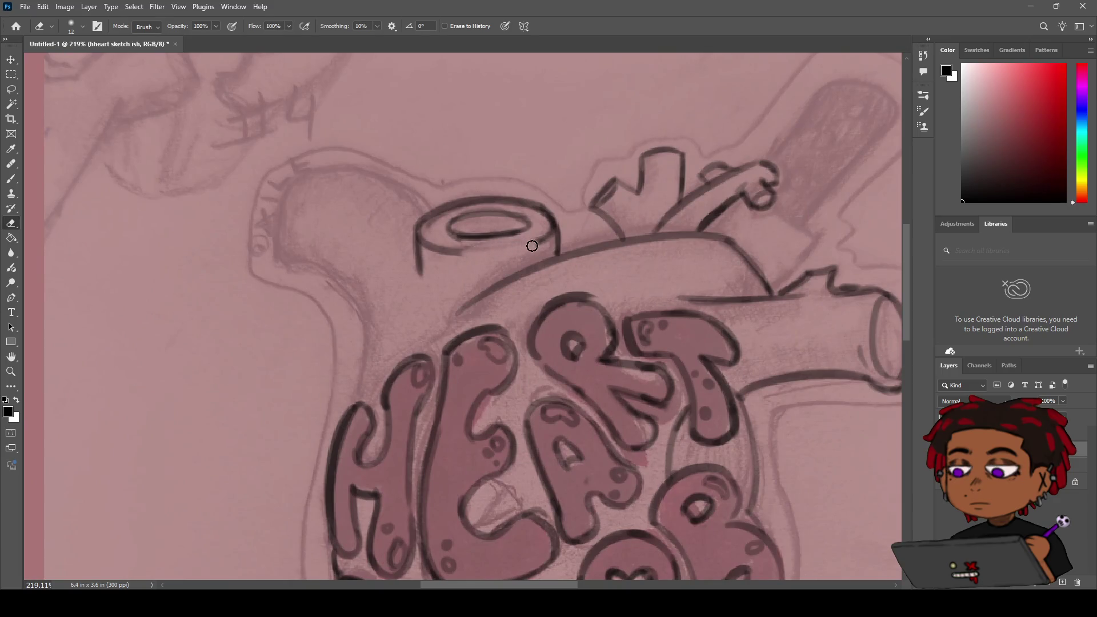
Step: Rotate the canvas and ink the right side of the lobe's ellipse
key("r")
mouse_move(581, 245)
left_mouse_down()
mouse_move(497, 134)
mouse_move(444, 146)
left_mouse_up()
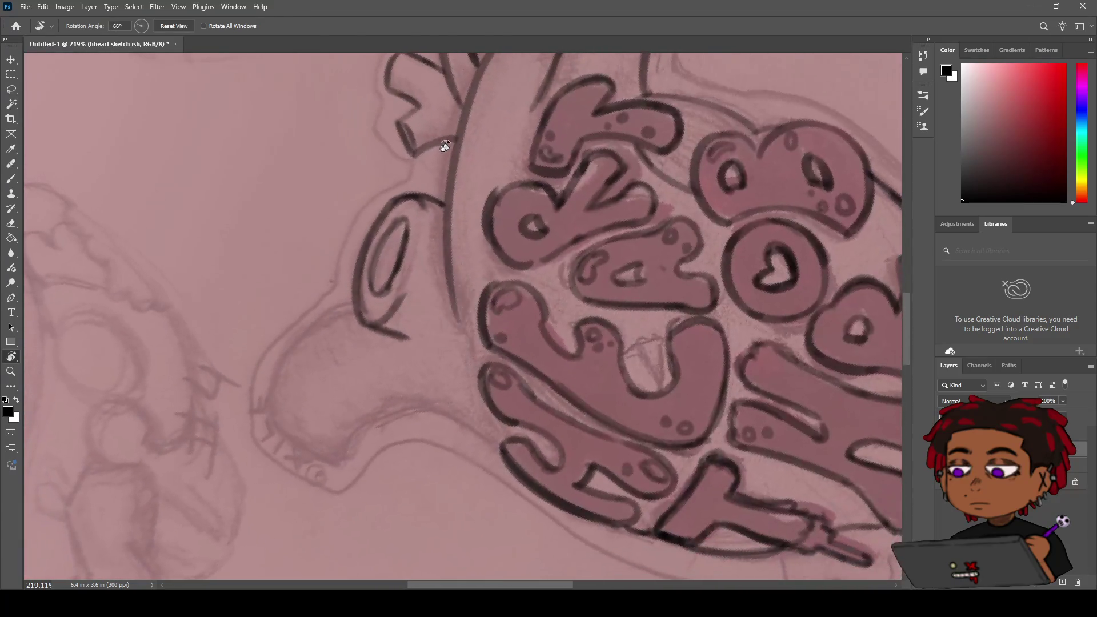
key("b")
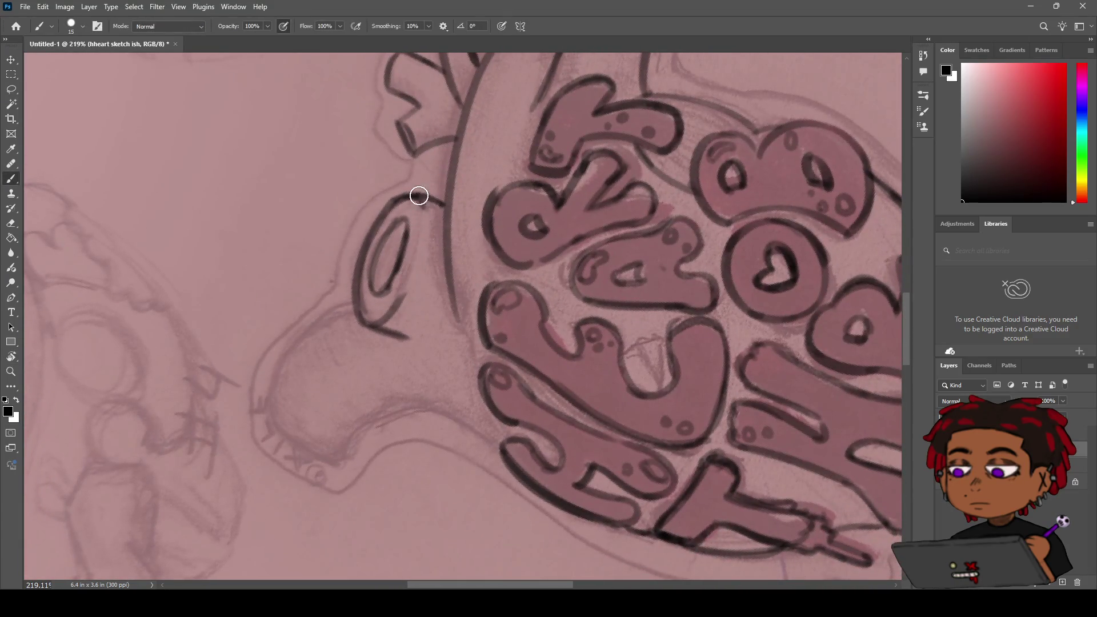
left_click_drag(420, 197, 400, 299)
mouse_move(418, 203)
left_mouse_down()
mouse_move(402, 297)
mouse_move(419, 271)
left_mouse_up()
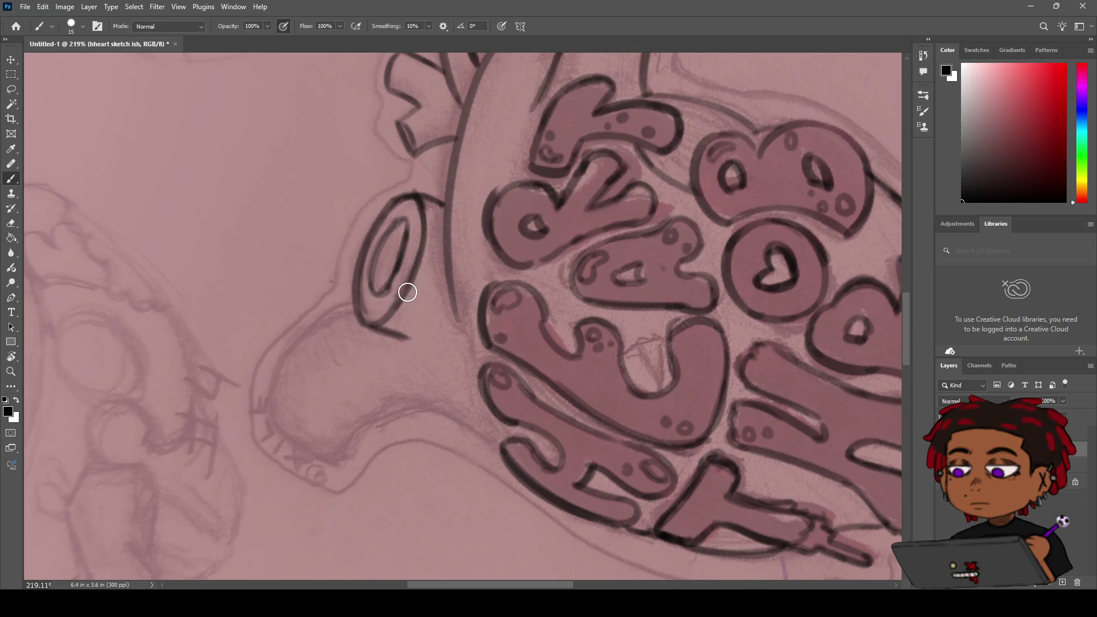
key("r")
mouse_move(400, 308)
left_mouse_down()
mouse_move(499, 244)
mouse_move(393, 406)
mouse_move(419, 210)
mouse_move(592, 306)
mouse_move(588, 251)
mouse_move(503, 251)
mouse_move(541, 250)
mouse_move(485, 243)
mouse_move(497, 237)
mouse_move(444, 254)
mouse_move(490, 215)
mouse_move(519, 223)
mouse_move(580, 206)
mouse_move(533, 198)
mouse_move(547, 292)
mouse_move(574, 292)
left_mouse_up()
key("z")
key("h")
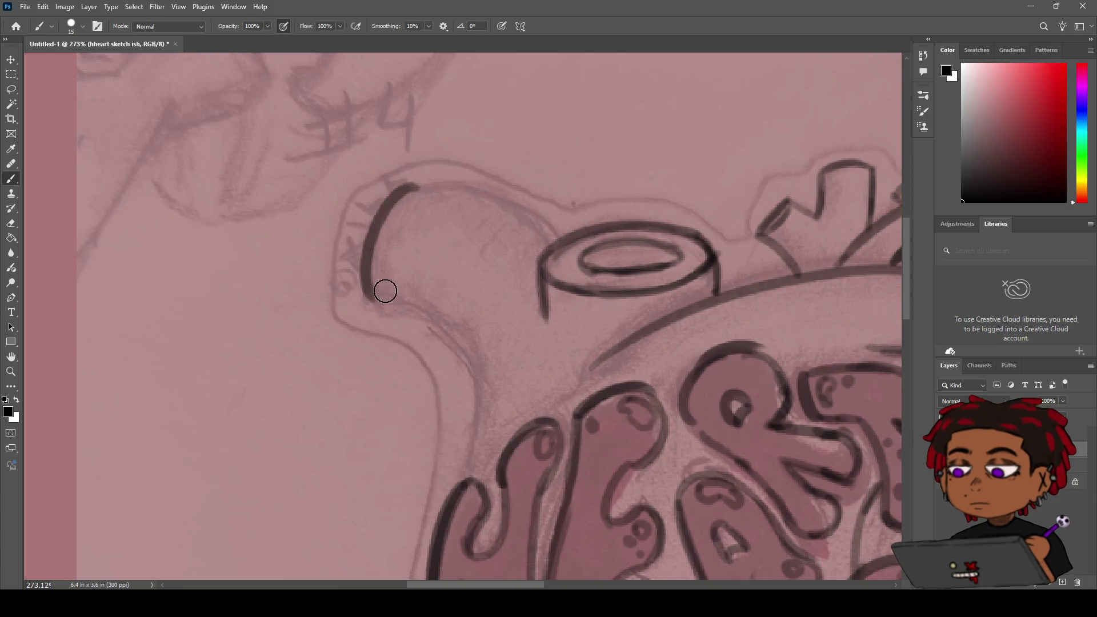
key("ctrl+z")
Step: Ink the lobe's left outline and its top contour toward the right, retrying strokes
left_click_drag(400, 190, 368, 302)
key("ctrl+z")
left_click_drag(403, 190, 366, 302)
key("ctrl+z")
mouse_move(404, 197)
left_mouse_down()
mouse_move(377, 302)
mouse_move(380, 216)
mouse_move(384, 293)
left_mouse_up()
key("ctrl+z")
key("ctrl+z")
key("ctrl+z")
left_click_drag(404, 205, 387, 307)
key("ctrl+z")
mouse_move(400, 202)
left_mouse_down()
mouse_move(370, 302)
mouse_move(397, 196)
mouse_move(379, 259)
left_mouse_up()
key("ctrl+z")
key("ctrl+z")
left_click_drag(402, 193, 369, 301)
mouse_move(394, 188)
left_mouse_down()
mouse_move(492, 211)
mouse_move(507, 201)
left_mouse_up()
key("ctrl+z")
Step: Rotate the view and ink the lobe's outline down to its rounded end
key("r")
mouse_move(579, 220)
left_mouse_down()
mouse_move(409, 147)
mouse_move(421, 151)
left_mouse_up()
key("b")
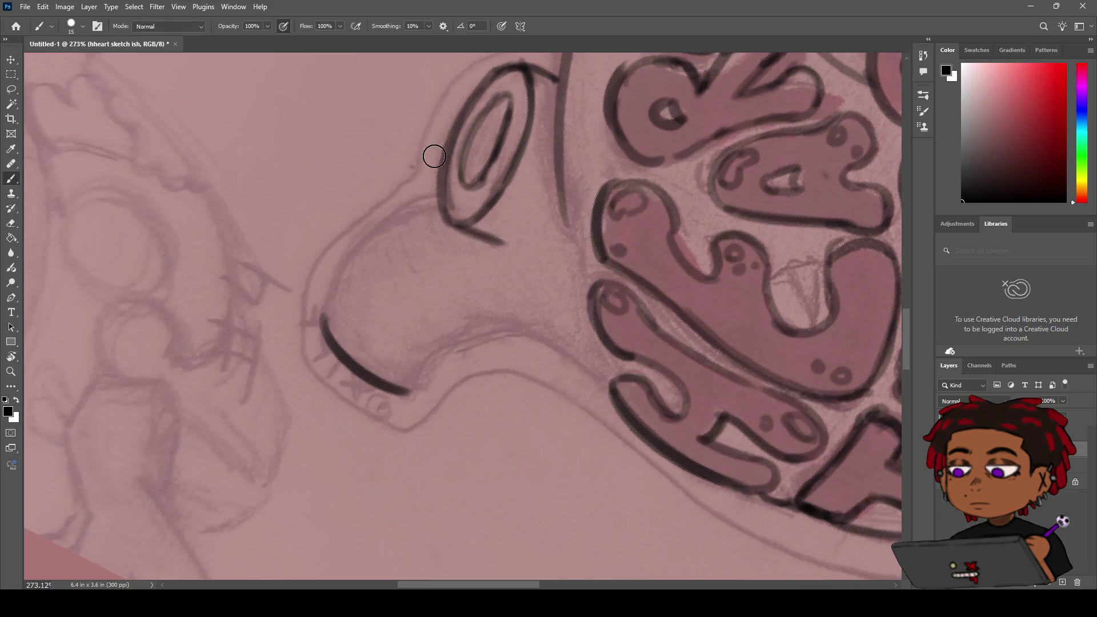
mouse_move(445, 199)
left_mouse_down()
mouse_move(342, 264)
mouse_move(330, 319)
left_mouse_up()
mouse_move(441, 203)
left_mouse_down()
mouse_move(316, 306)
mouse_move(323, 325)
mouse_move(456, 196)
left_mouse_up()
key("ctrl+z")
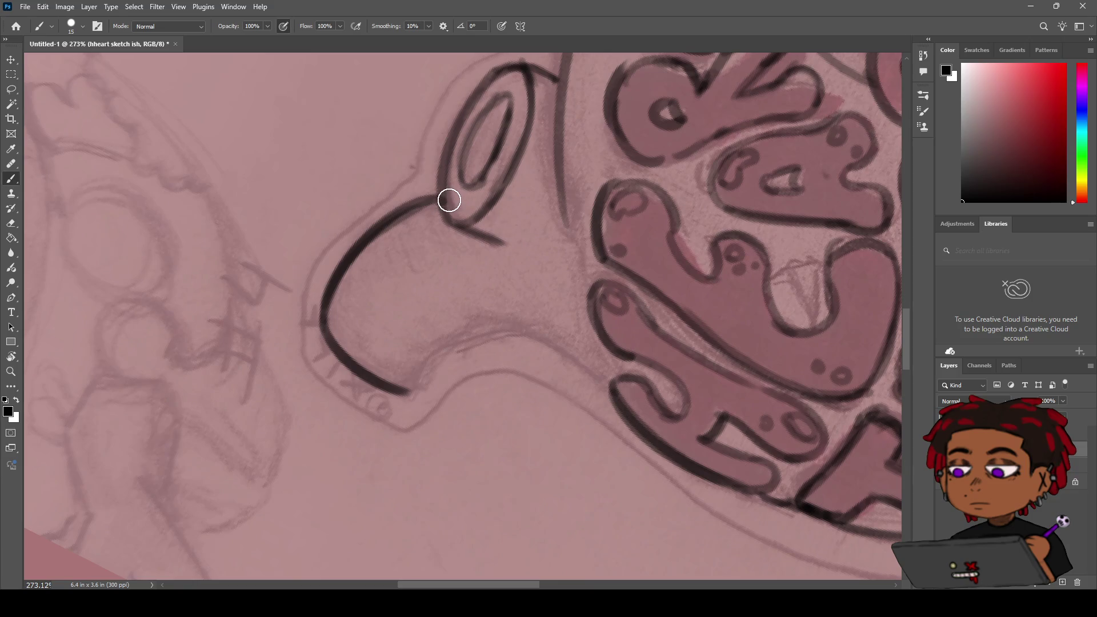
key("e")
key("ctrl+z")
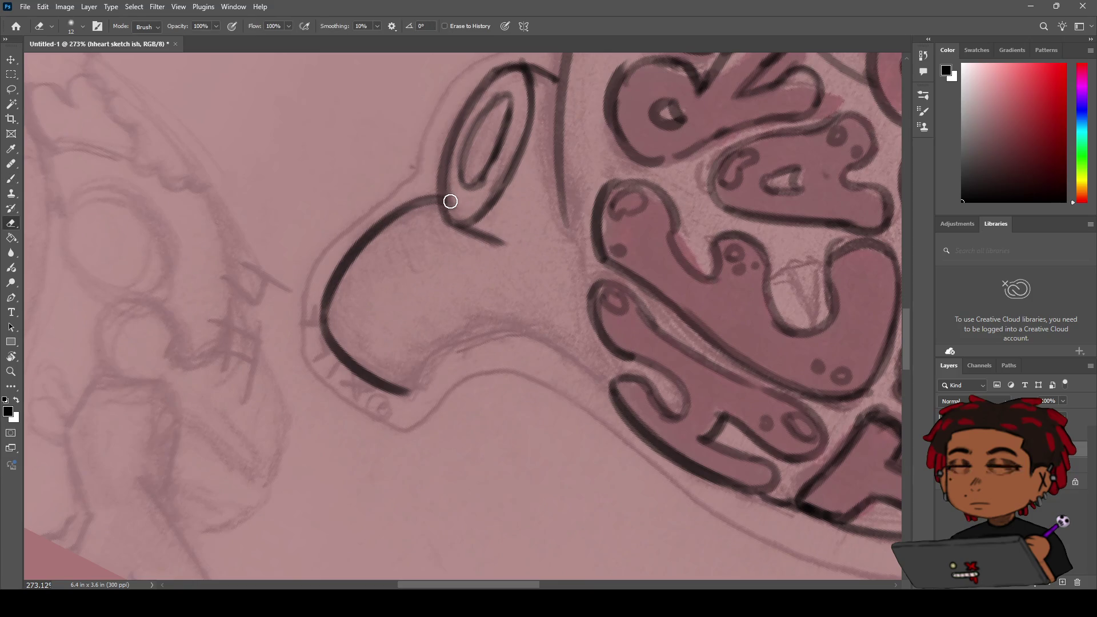
Step: Ink the lobe's lower contour curving up toward the letters, joining its corner
key("r")
mouse_move(441, 183)
left_mouse_down()
mouse_move(543, 331)
mouse_move(487, 226)
mouse_move(497, 213)
mouse_move(482, 206)
left_mouse_up()
mouse_move(504, 274)
left_mouse_down()
mouse_move(483, 223)
mouse_move(468, 227)
left_mouse_up()
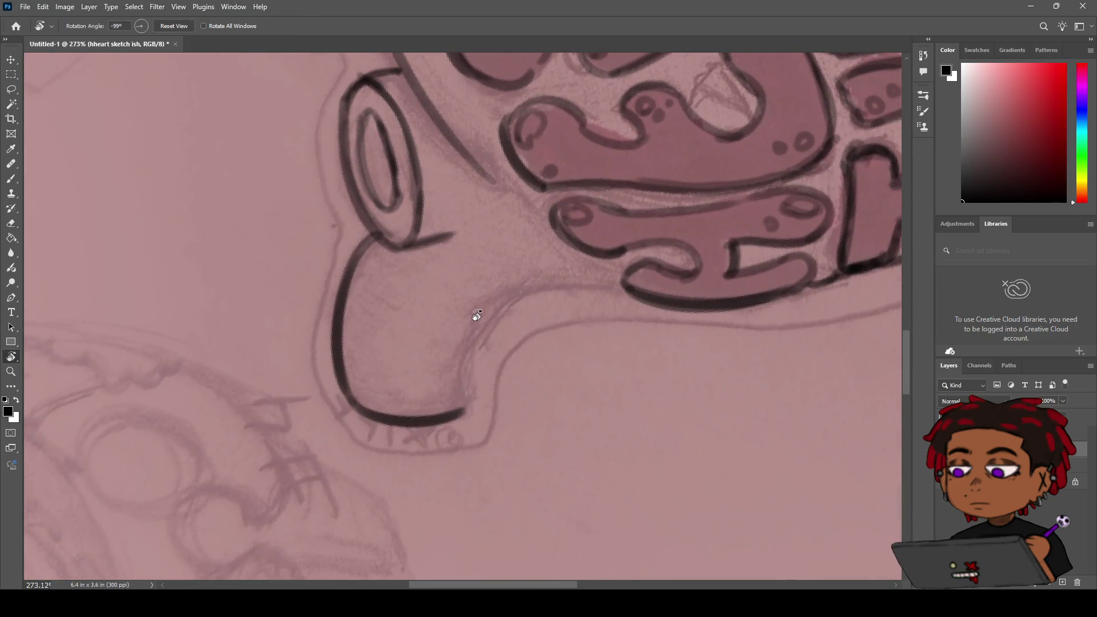
key("b")
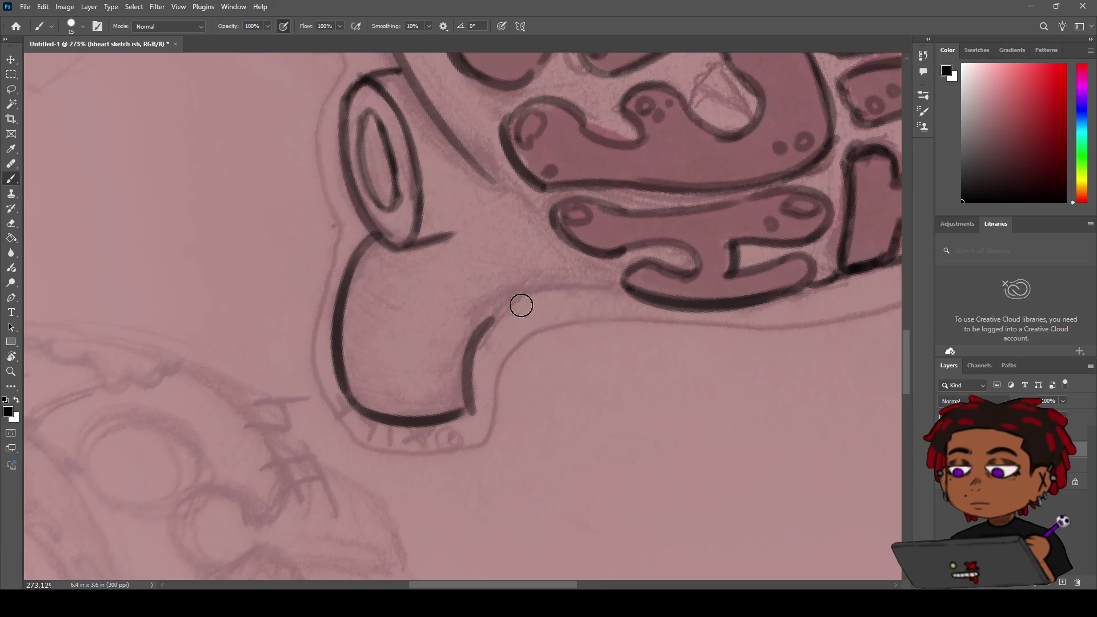
left_click_drag(466, 402, 591, 283)
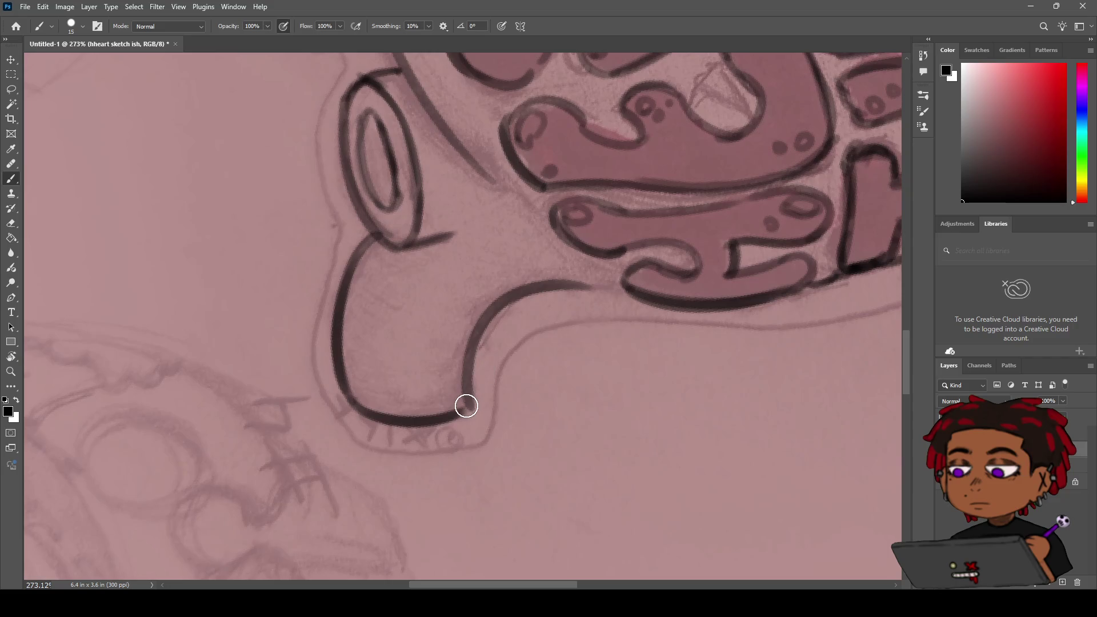
left_click_drag(460, 418, 477, 323)
left_click(457, 390)
key("ctrl+z")
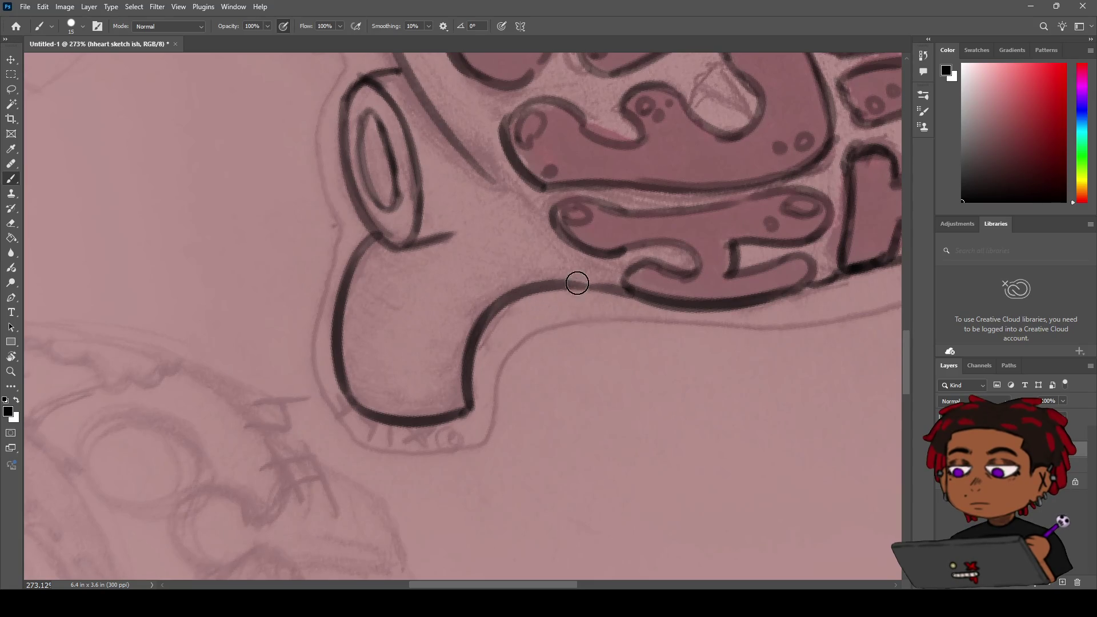
mouse_move(560, 284)
left_mouse_down()
mouse_move(643, 299)
mouse_move(534, 392)
mouse_move(465, 412)
mouse_move(482, 392)
left_mouse_up()
Step: Reset the canvas rotation to 0° and zoom to fit the whole heart
key("z")
left_click(485, 343, "alt")
left_click_drag(486, 343, 559, 343)
key("r")
mouse_move(640, 234)
left_mouse_down()
mouse_move(645, 246)
mouse_move(472, 249)
left_mouse_up()
key("h")
key("r")
mouse_move(536, 266)
left_mouse_down()
mouse_move(580, 259)
mouse_move(597, 275)
left_mouse_up()
key("z")
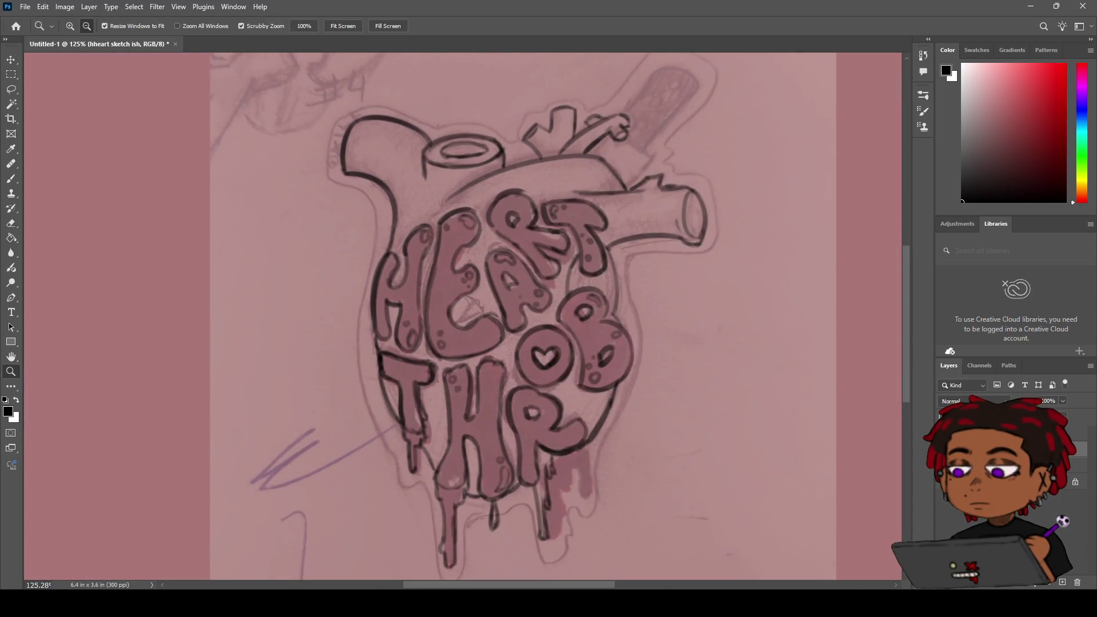
Step: Hide the pencil sketch layer and zoom out to view the full line art
key("ctrl+comma")
mouse_move(645, 336)
left_mouse_down()
mouse_move(591, 368)
mouse_move(645, 344)
left_mouse_up()
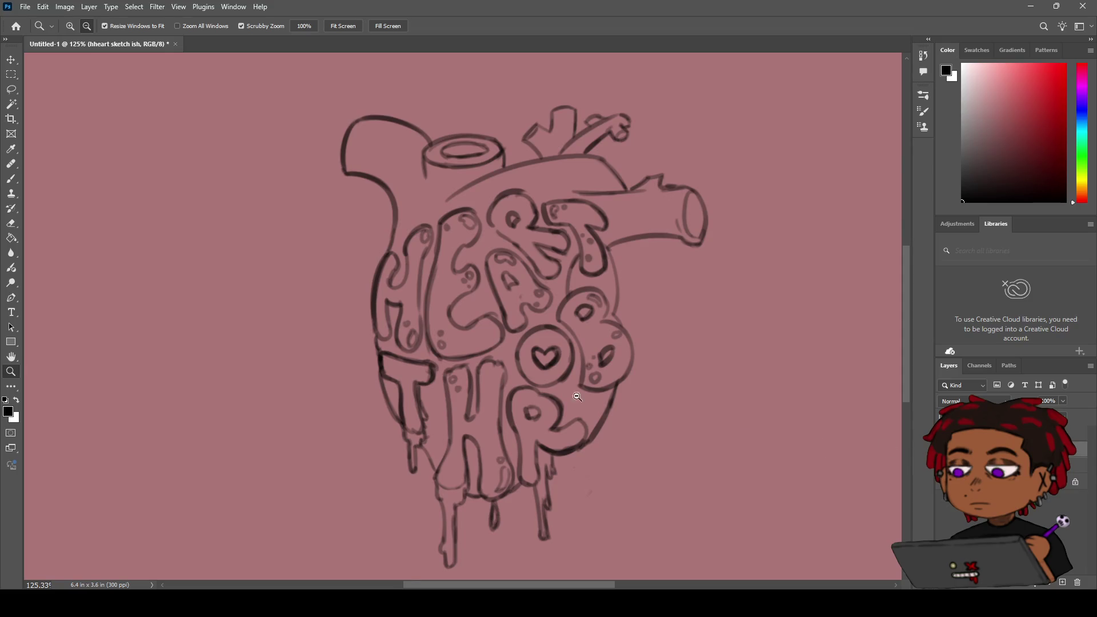
Step: Try erasing along the R's tail and the H's left strokes, then undo the erasures
key("e")
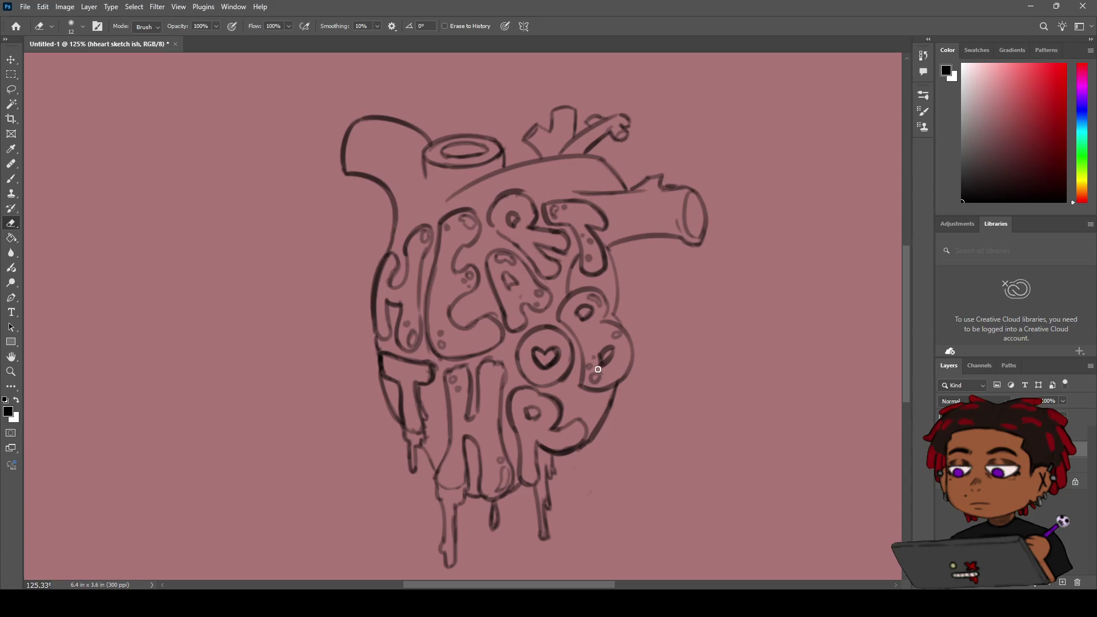
left_click_drag(610, 406, 588, 445)
left_click_drag(401, 242, 403, 266)
left_click_drag(379, 357, 373, 330)
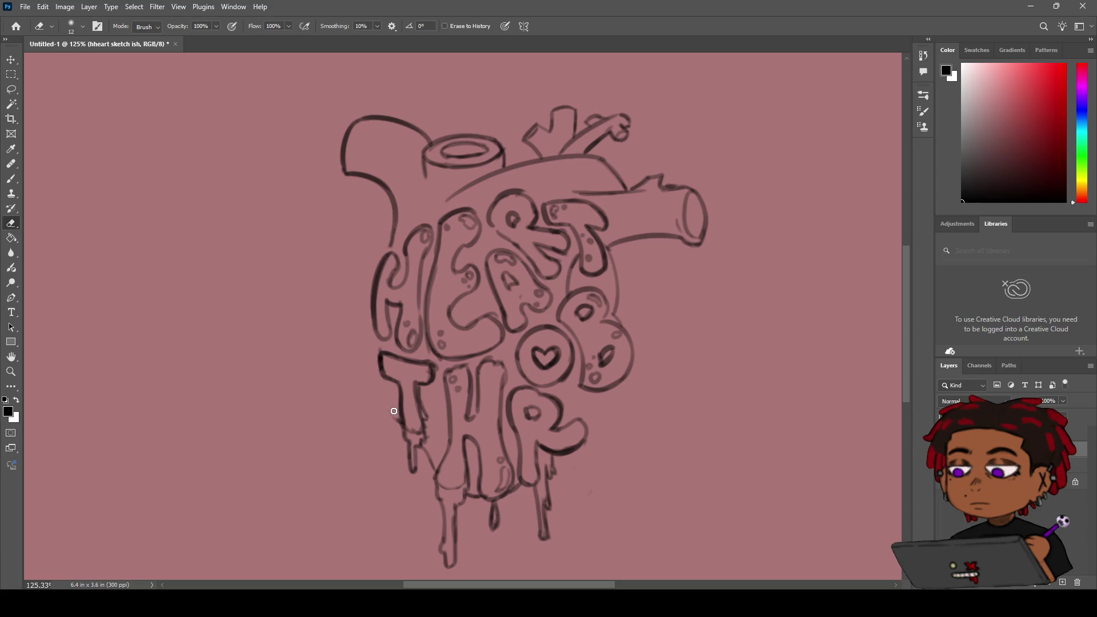
key("ctrl+z")
Step: Link the heart's left vessel line to the top of the H
key("b")
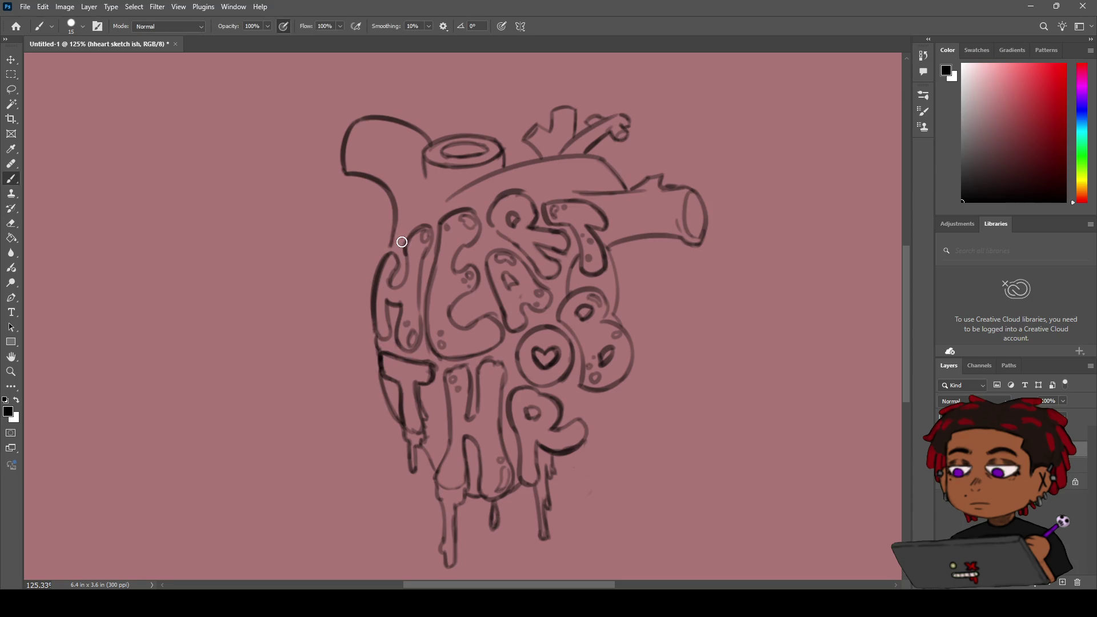
left_click_drag(393, 242, 389, 251)
left_click_drag(391, 239, 368, 317)
key("ctrl+z")
key("ctrl+z")
mouse_move(393, 235)
left_mouse_down()
mouse_move(368, 282)
mouse_move(381, 335)
mouse_move(367, 276)
mouse_move(391, 239)
left_mouse_up()
Step: Retrace the H's outer left outline from top to bottom
key("e")
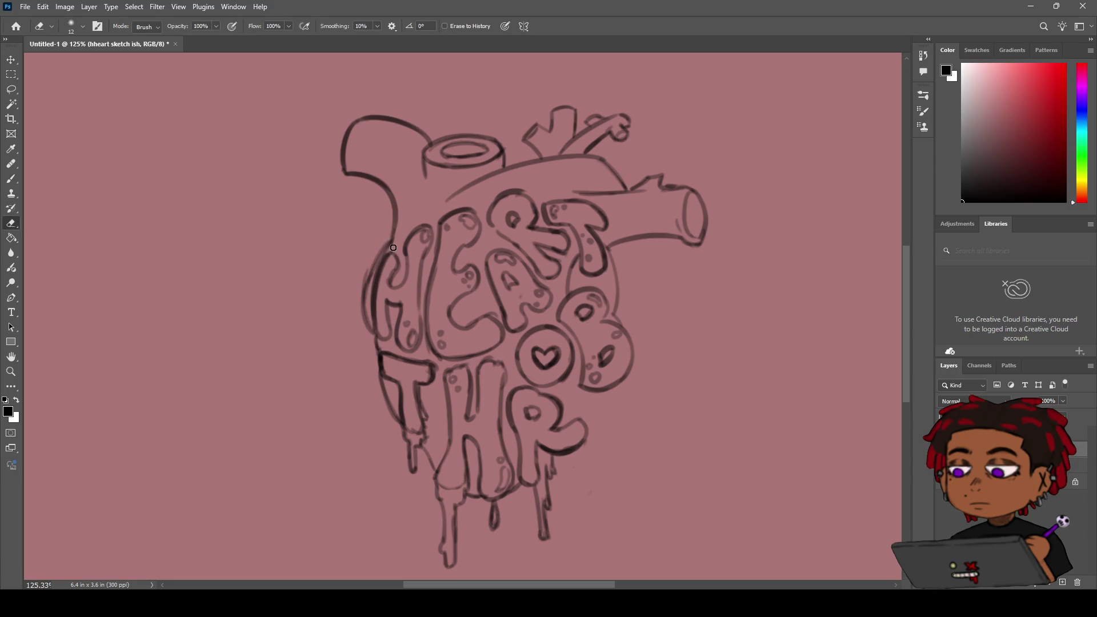
key("b")
left_click_drag(393, 220, 366, 296)
mouse_move(382, 246)
left_mouse_down()
mouse_move(363, 303)
mouse_move(378, 342)
left_mouse_up()
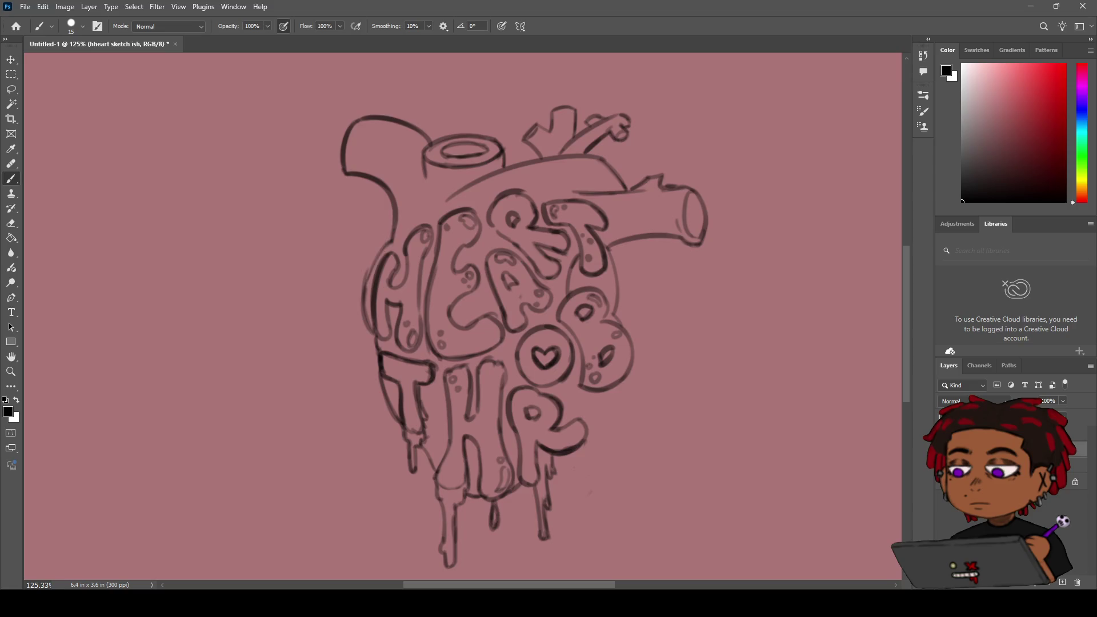
Step: Erase stray sketch lines beside the H's left edge and zoom out slightly
key("e")
mouse_move(371, 251)
left_mouse_down()
mouse_move(380, 269)
mouse_move(364, 312)
mouse_move(383, 348)
mouse_move(375, 338)
left_mouse_up()
key("b")
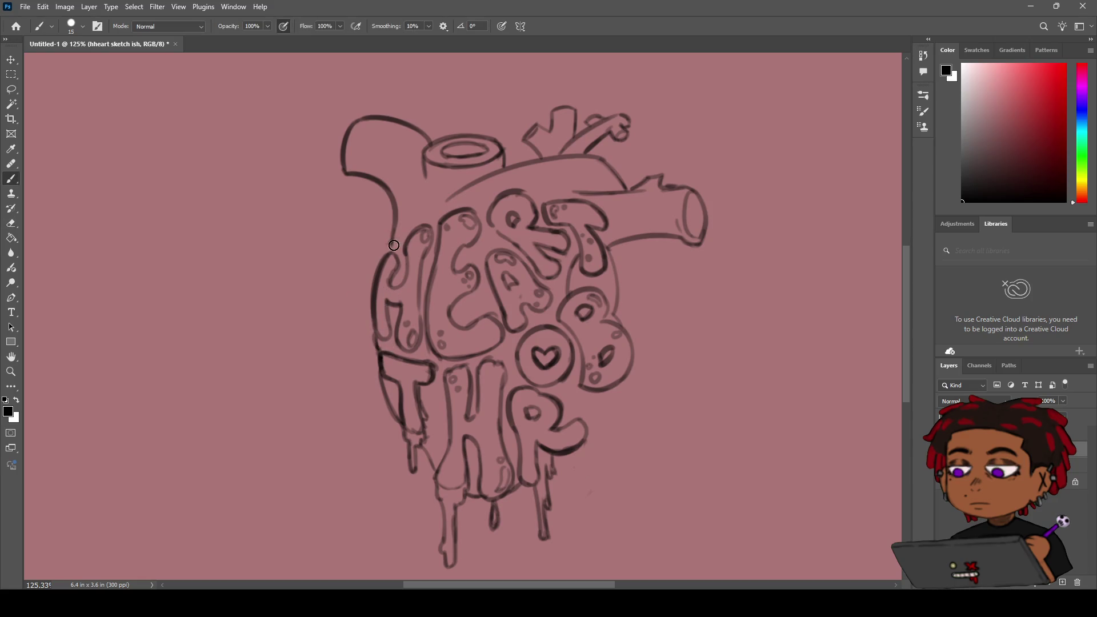
left_click_drag(391, 239, 366, 296)
key("ctrl+z")
key("ctrl+z")
key("z")
mouse_move(576, 233)
left_mouse_down()
mouse_move(507, 274)
mouse_move(562, 252)
mouse_move(583, 300)
left_mouse_up()
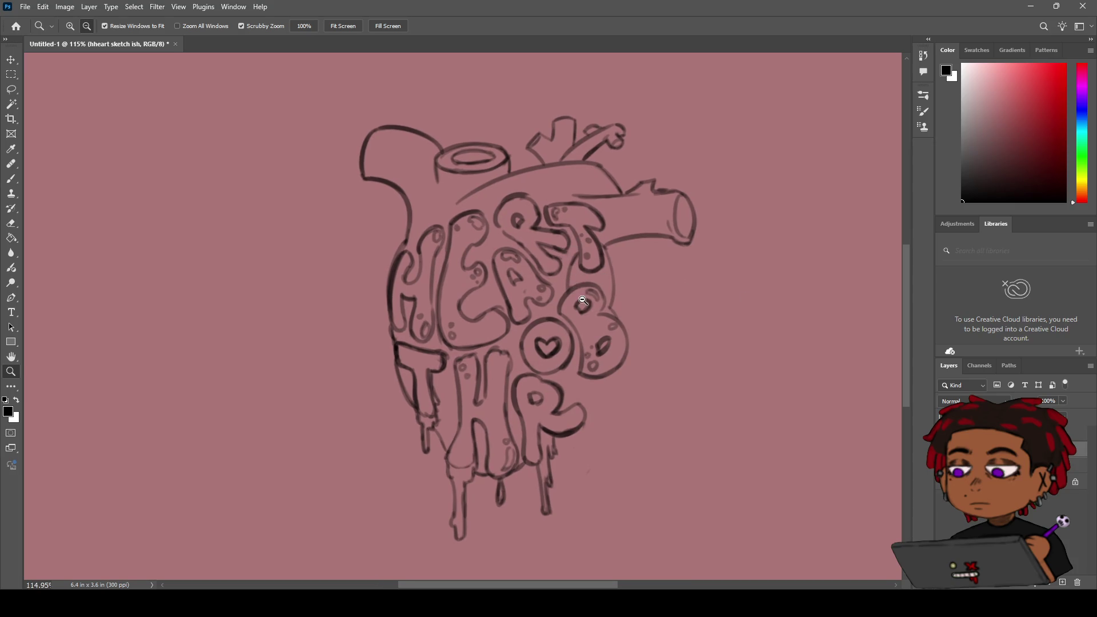
Step: Ink the heart's lower-right outline between the B and the R
key("h")
mouse_move(477, 262)
left_mouse_down()
mouse_move(428, 238)
mouse_move(470, 279)
mouse_move(475, 271)
left_mouse_up()
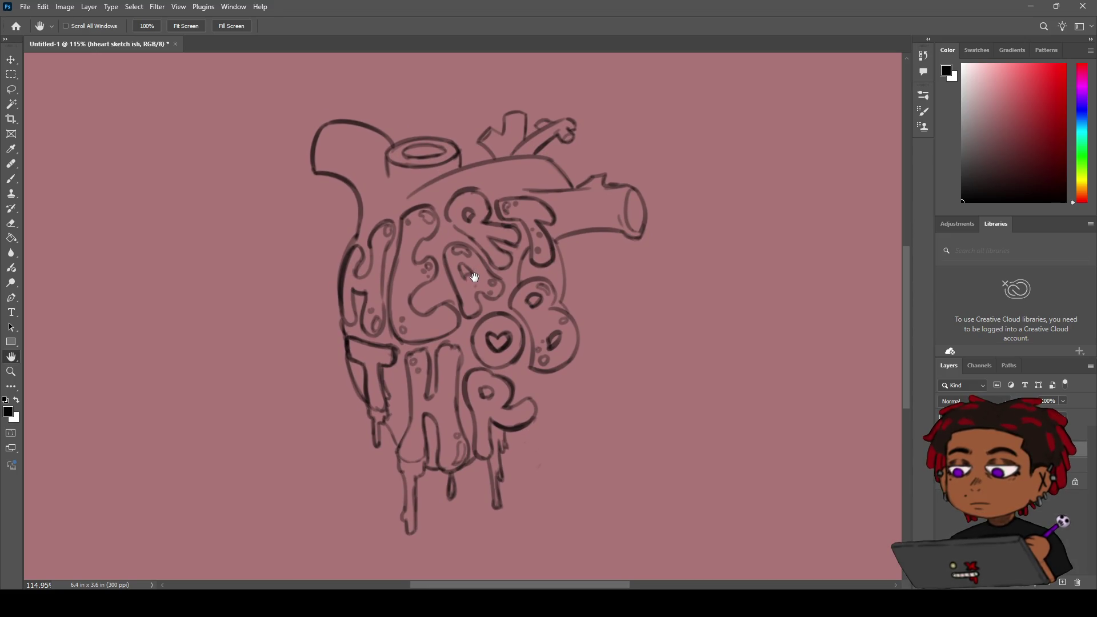
key("b")
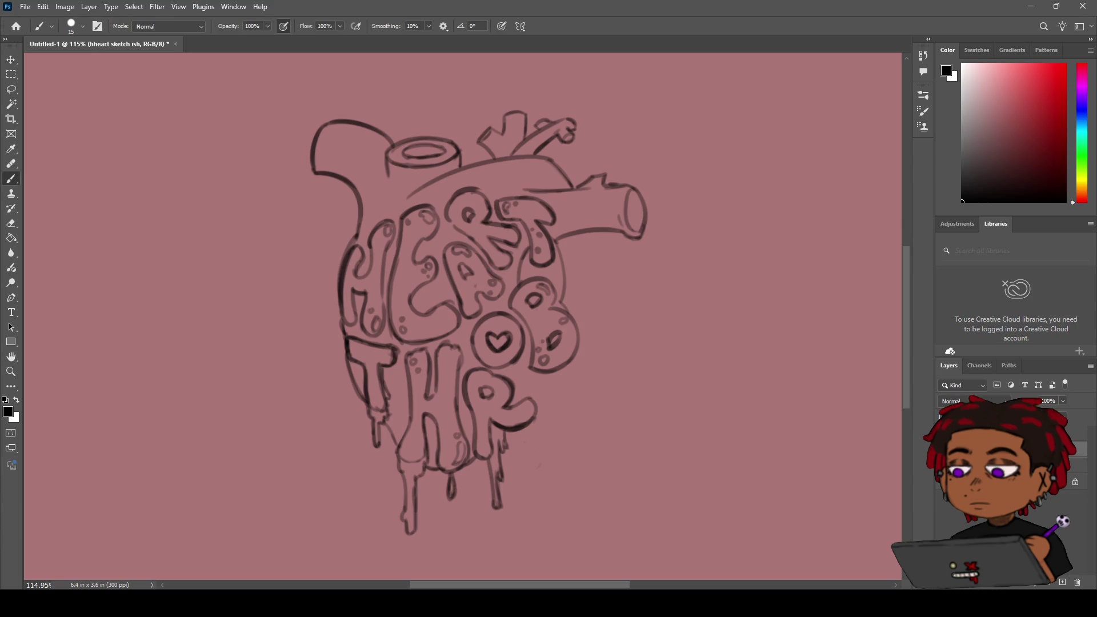
left_click_drag(563, 368, 535, 410)
key("ctrl+z")
key("ctrl+z")
key("ctrl+z")
left_click_drag(534, 396, 559, 369)
Step: Ink the R's lower-right tail into the drip and zoom to fit the heart
key("e")
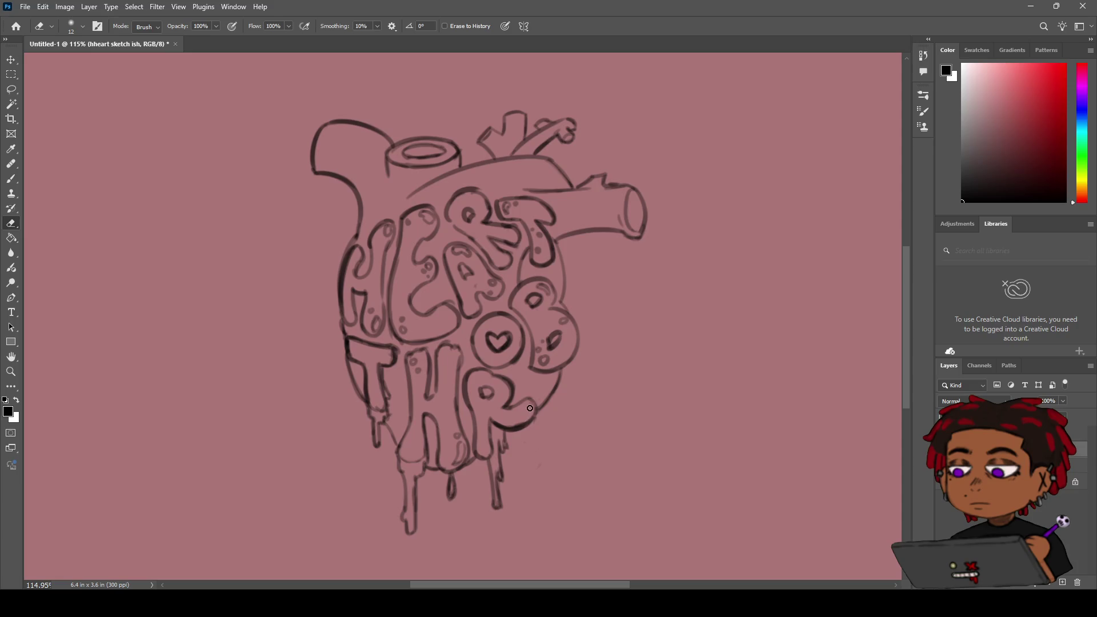
key("b")
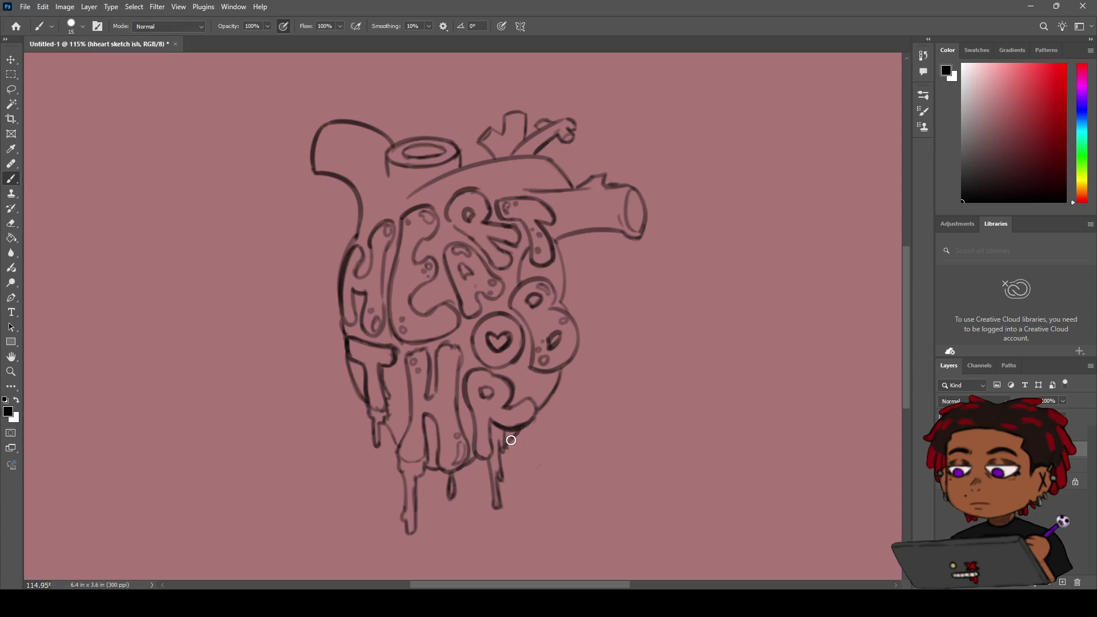
key("e")
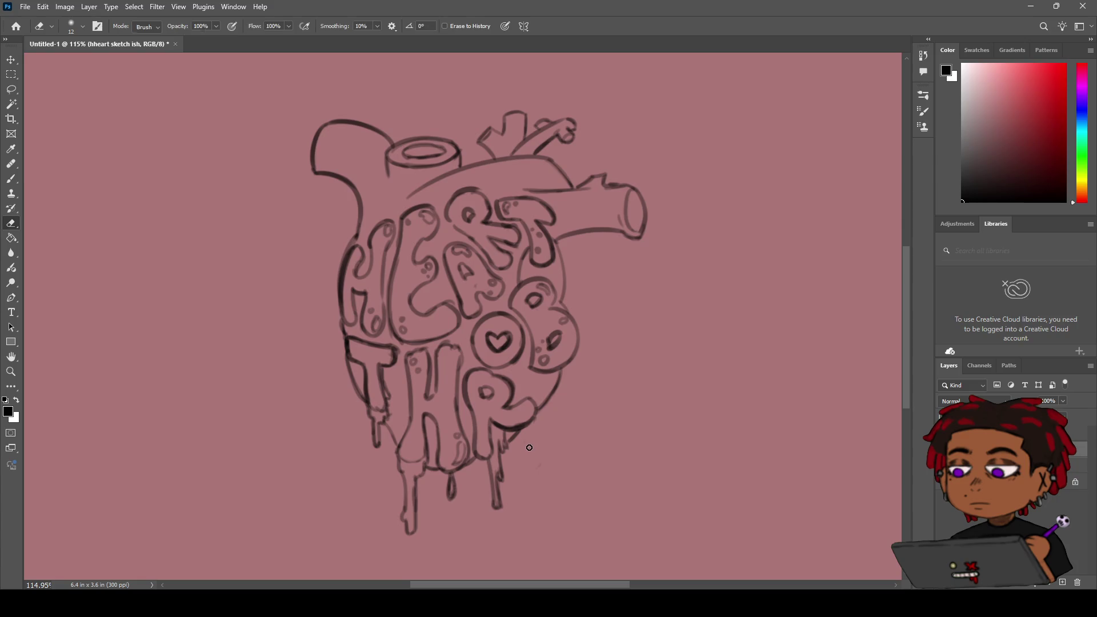
key("b")
left_click_drag(512, 431, 514, 419)
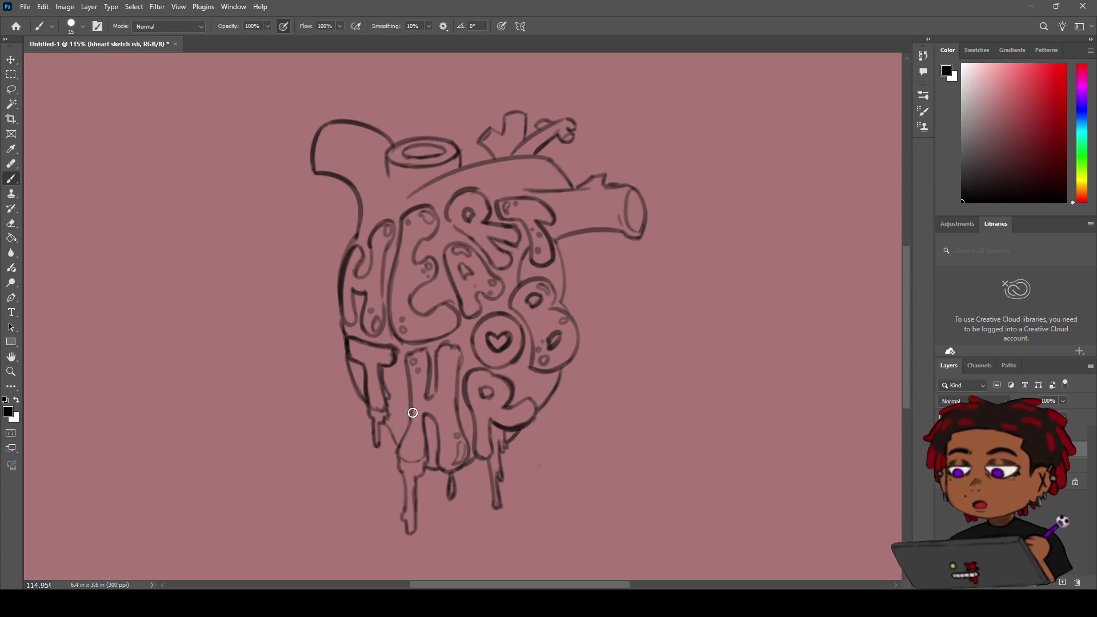
key("z")
left_click(407, 364, "alt")
left_click_drag(408, 363, 434, 337)
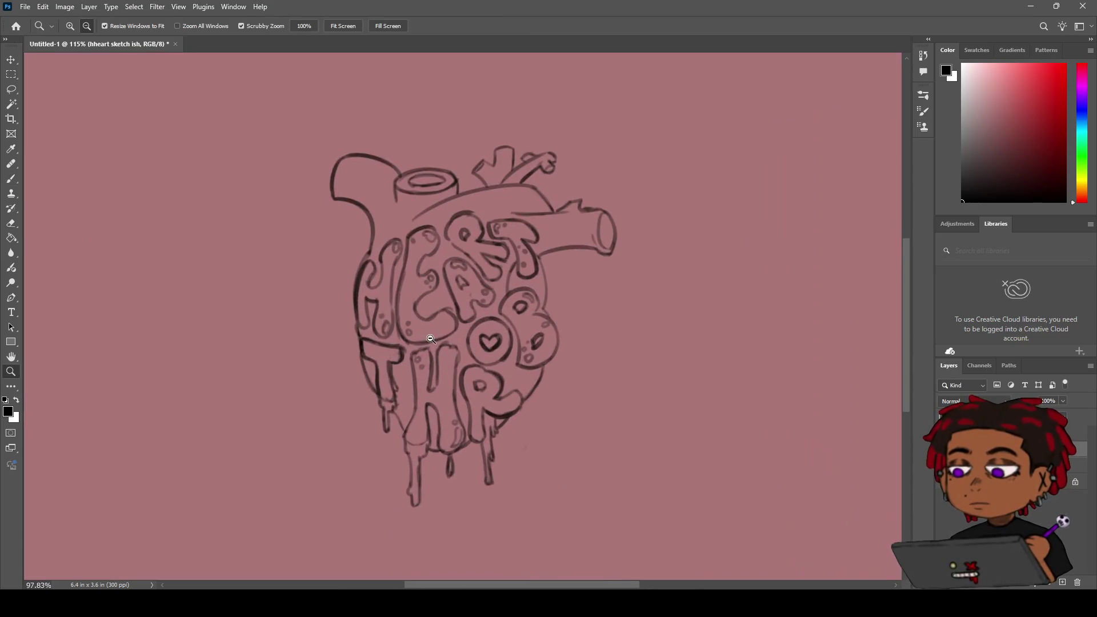
Step: Ink the tops of the H and E in HEART
key("b")
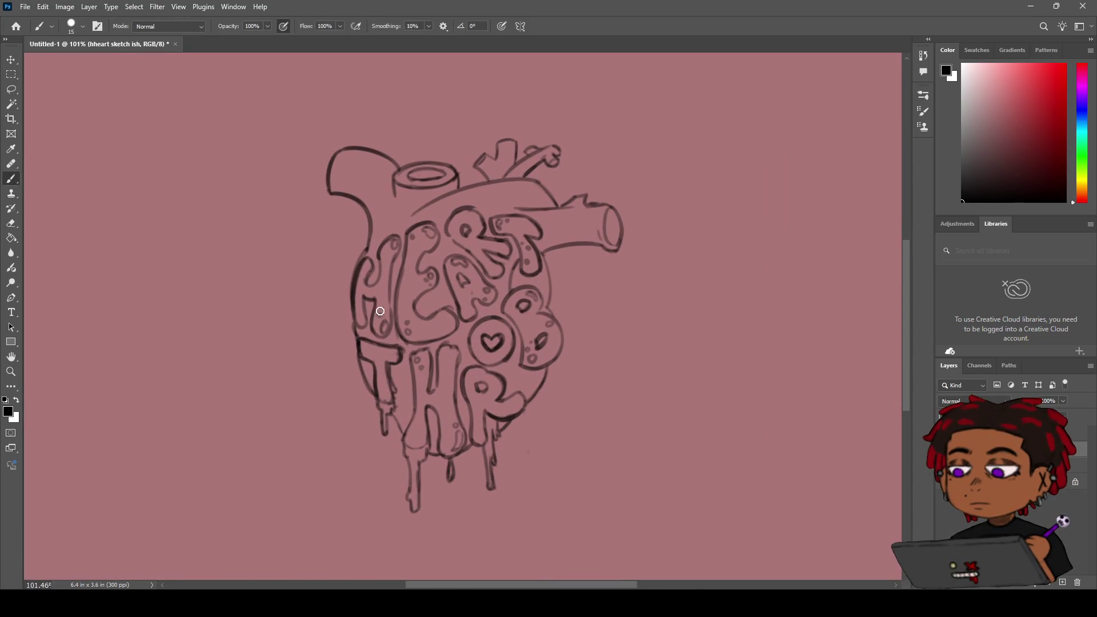
left_click_drag(394, 333, 382, 308)
key("ctrl+z")
key("ctrl+z")
mouse_move(466, 222)
left_mouse_down()
mouse_move(422, 257)
mouse_move(446, 248)
left_mouse_up()
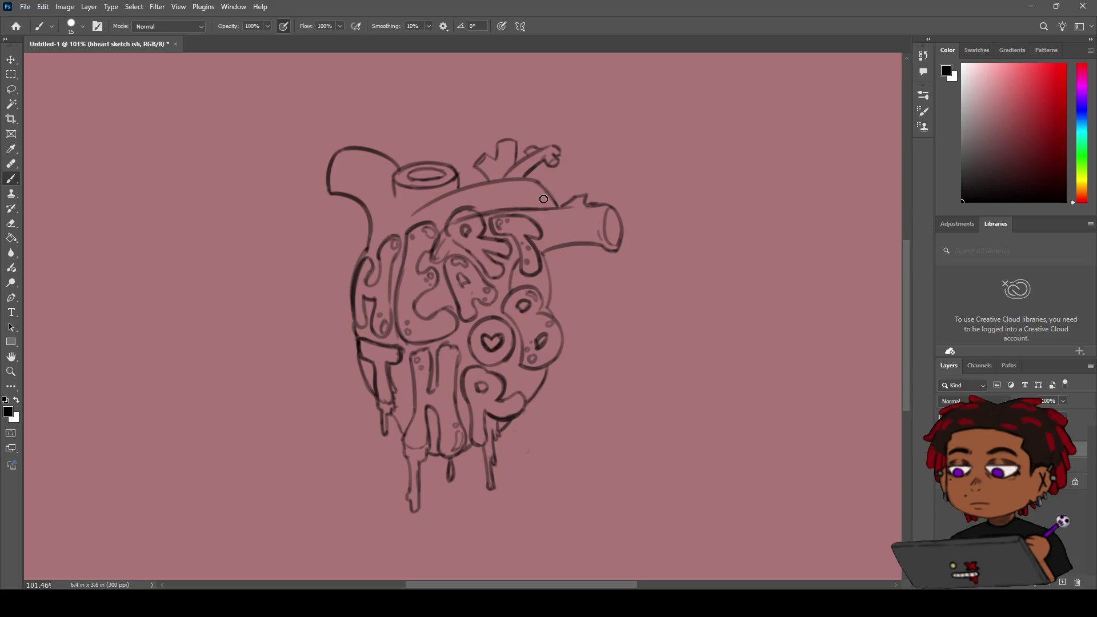
Step: Ink the R's left side, its top toward the aorta line, and its top-left curve
key("e")
key("b")
left_click_drag(439, 235, 433, 260)
left_click_drag(469, 223, 544, 205)
left_click_drag(478, 216, 437, 235)
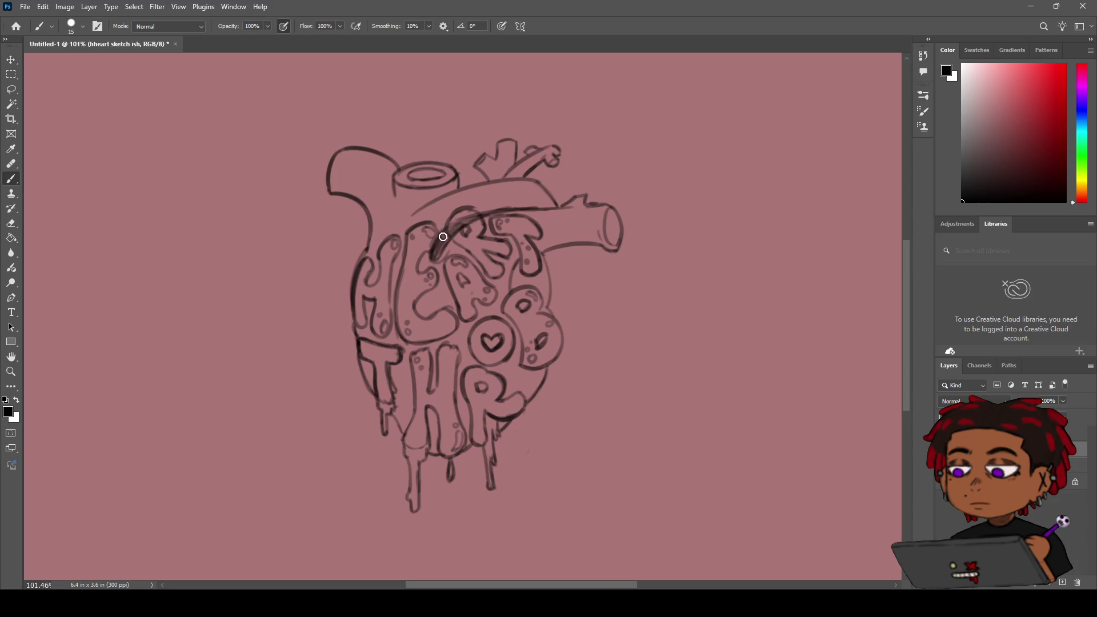
Step: Erase the stray diagonal stroke over the E, then zoom to about 120%
key("e")
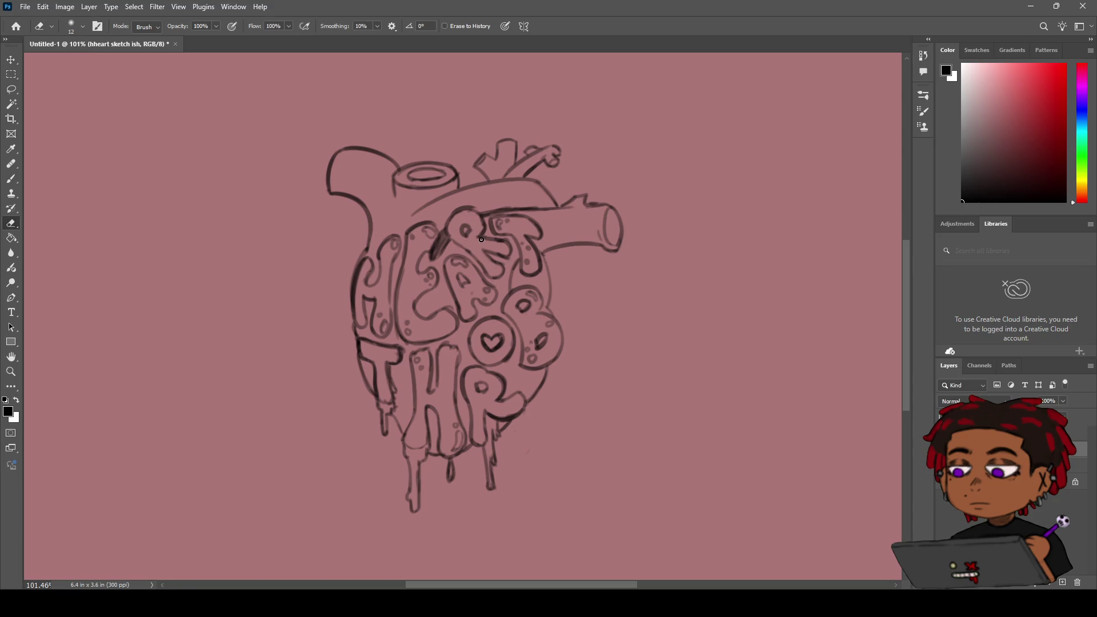
left_click_drag(452, 229, 430, 250)
key("z")
mouse_move(472, 223)
left_mouse_down()
mouse_move(475, 213)
mouse_move(457, 213)
mouse_move(474, 213)
left_mouse_up()
key("h")
left_click_drag(439, 263, 439, 271)
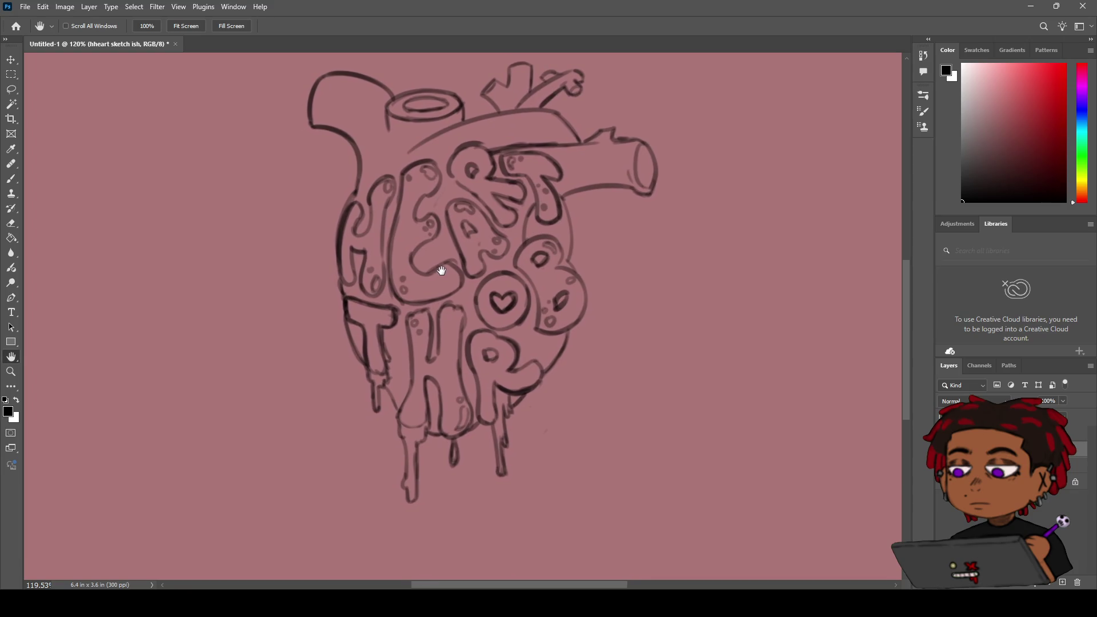
Step: Ink the heart's lower-left outline between the T and H drips
mouse_move(438, 271)
left_mouse_down()
mouse_move(436, 326)
mouse_move(439, 309)
mouse_move(400, 297)
mouse_move(458, 278)
left_mouse_up()
key("z")
key("h")
mouse_move(515, 479)
left_mouse_down()
mouse_move(497, 336)
mouse_move(490, 358)
left_mouse_up()
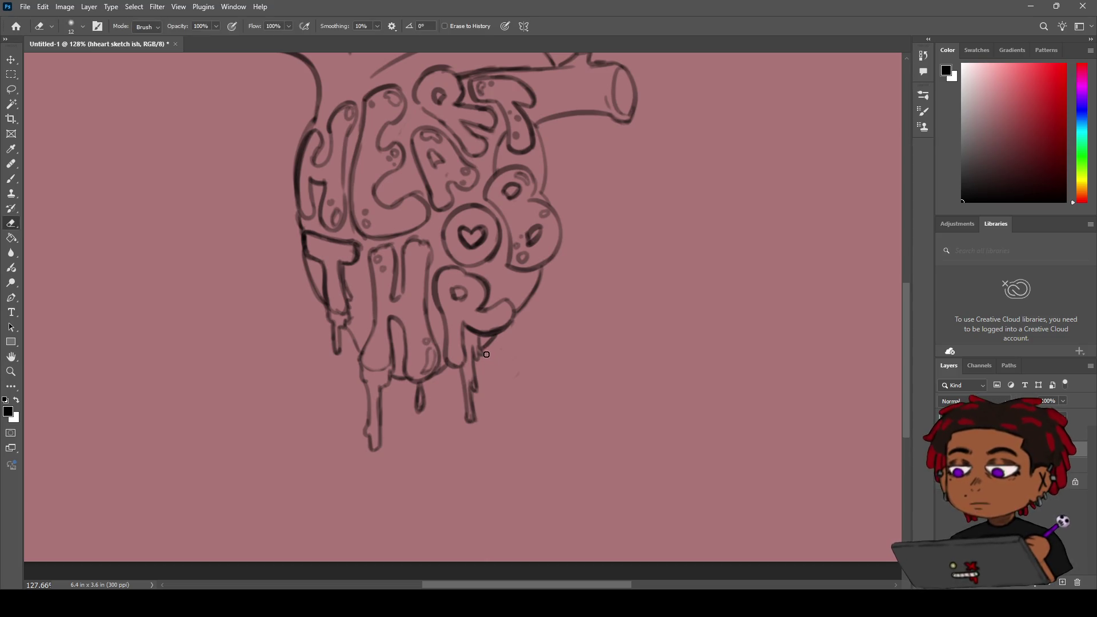
key("z")
mouse_move(457, 320)
left_mouse_down()
mouse_move(435, 305)
mouse_move(450, 297)
left_mouse_up()
key("b")
key("e")
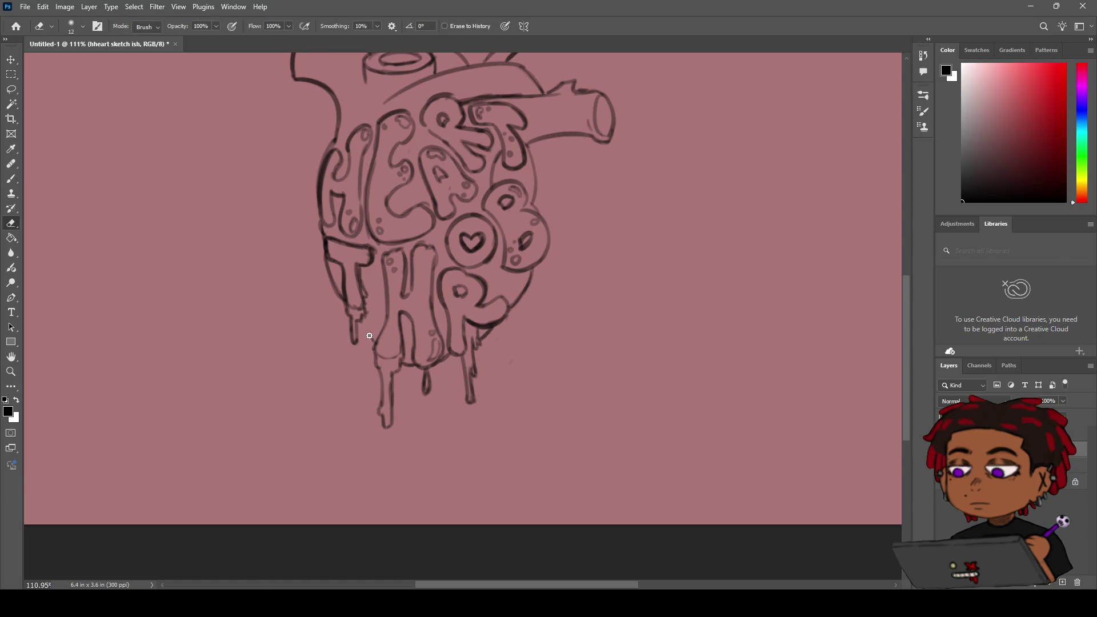
key("b")
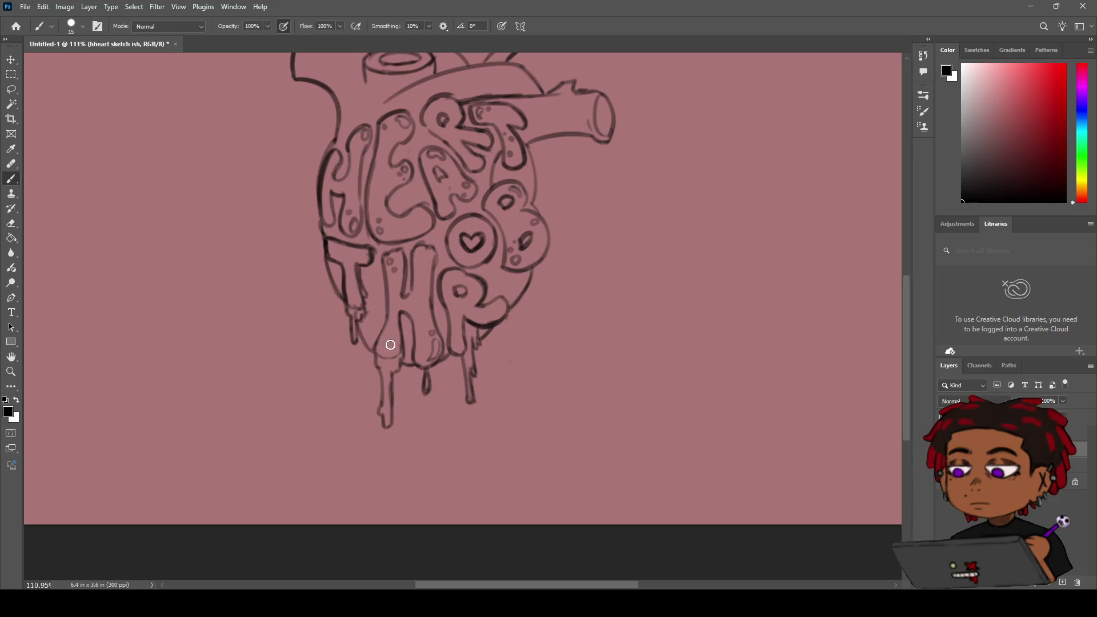
left_click_drag(356, 313, 377, 348)
Step: Reshape the T's drip so it joins the H's drip
mouse_move(361, 324)
left_mouse_down()
mouse_move(374, 346)
mouse_move(360, 329)
mouse_move(393, 348)
mouse_move(380, 344)
left_mouse_up()
key("z")
mouse_move(396, 287)
left_mouse_down()
mouse_move(345, 318)
mouse_move(407, 277)
left_mouse_up()
key("b")
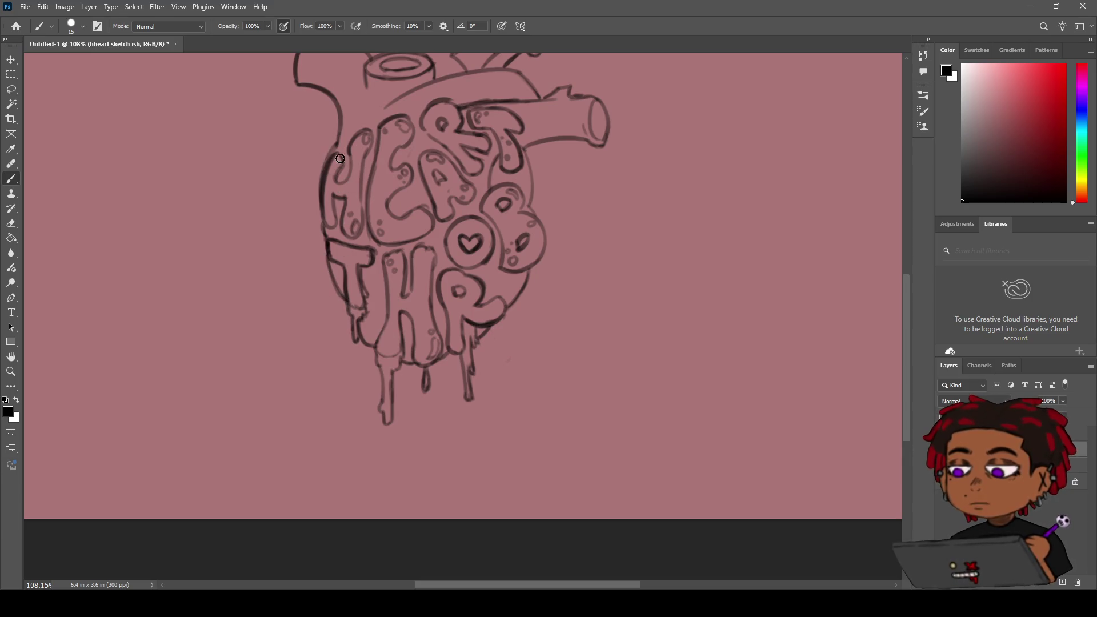
Step: Ink the heart's left outline and the T's left edge, redoing strokes that missed
left_click_drag(337, 144, 311, 222)
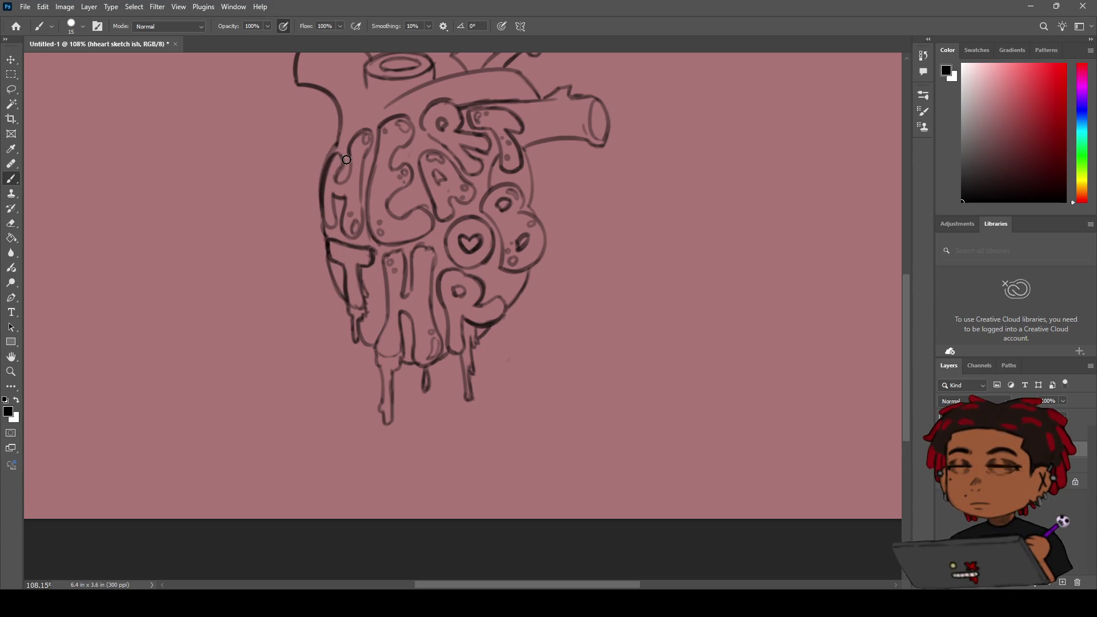
key("ctrl+z")
mouse_move(341, 140)
left_mouse_down()
mouse_move(313, 186)
mouse_move(318, 220)
left_mouse_up()
left_click_drag(326, 149, 329, 242)
key("ctrl+z")
left_click_drag(323, 237, 345, 322)
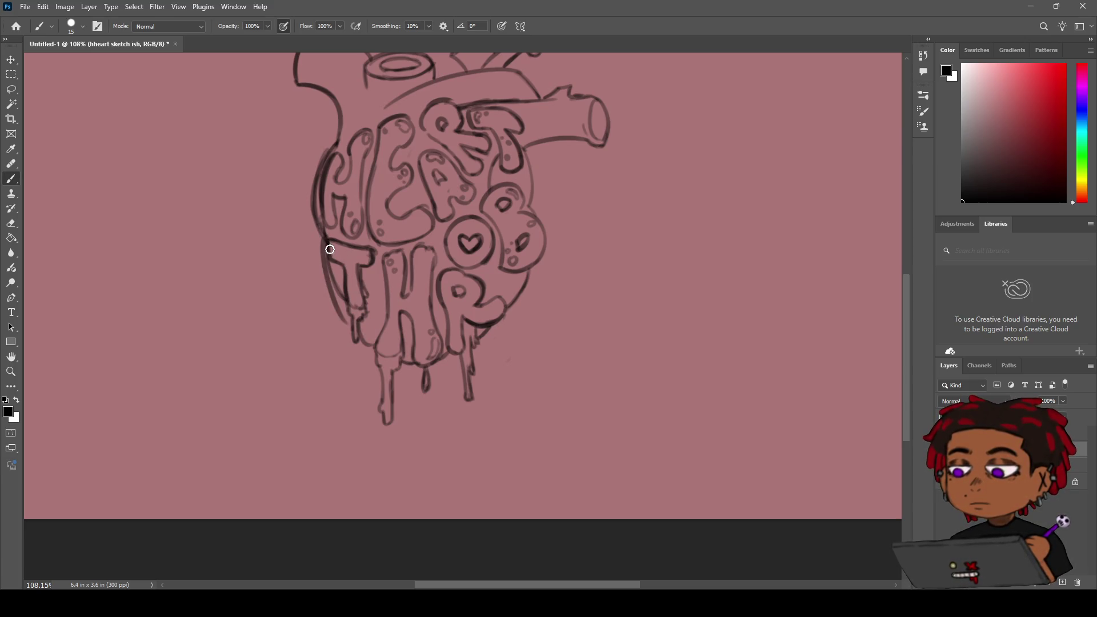
left_click_drag(318, 240, 341, 310)
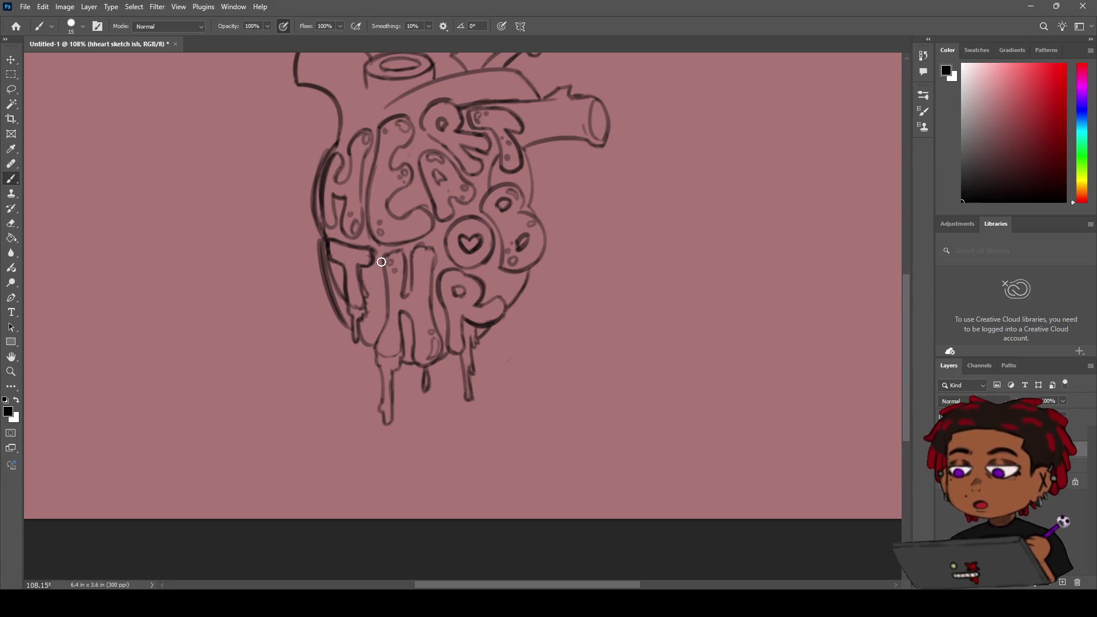
Step: Erase the extra lines along the T's left edge and zoom out to check
key("e")
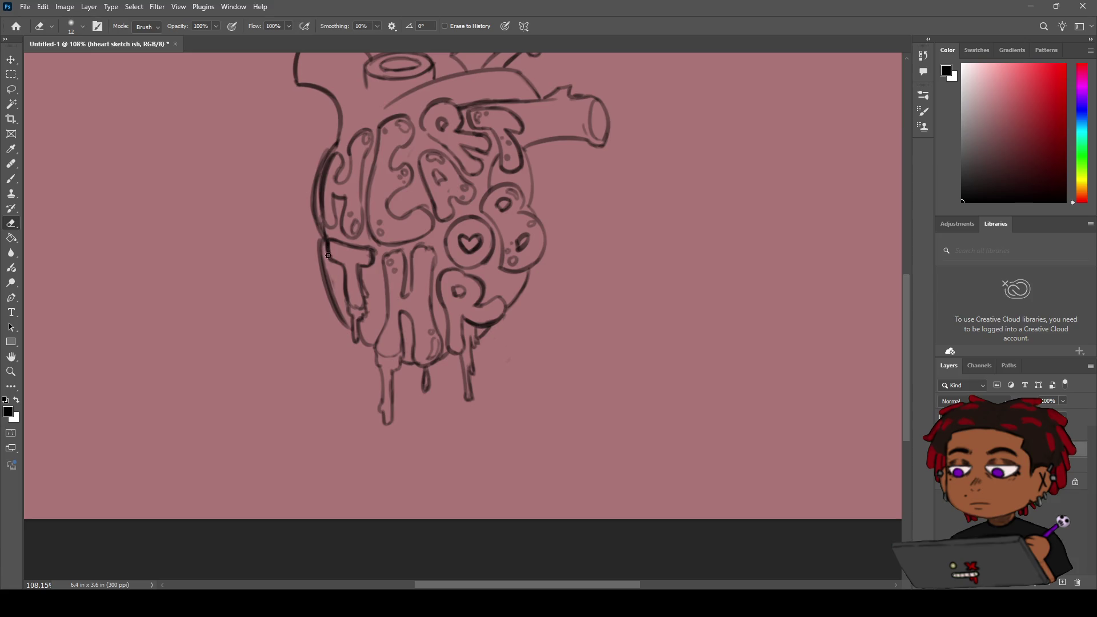
left_click_drag(325, 255, 341, 306)
key("z")
mouse_move(403, 226)
left_mouse_down()
mouse_move(345, 257)
mouse_move(437, 204)
left_mouse_up()
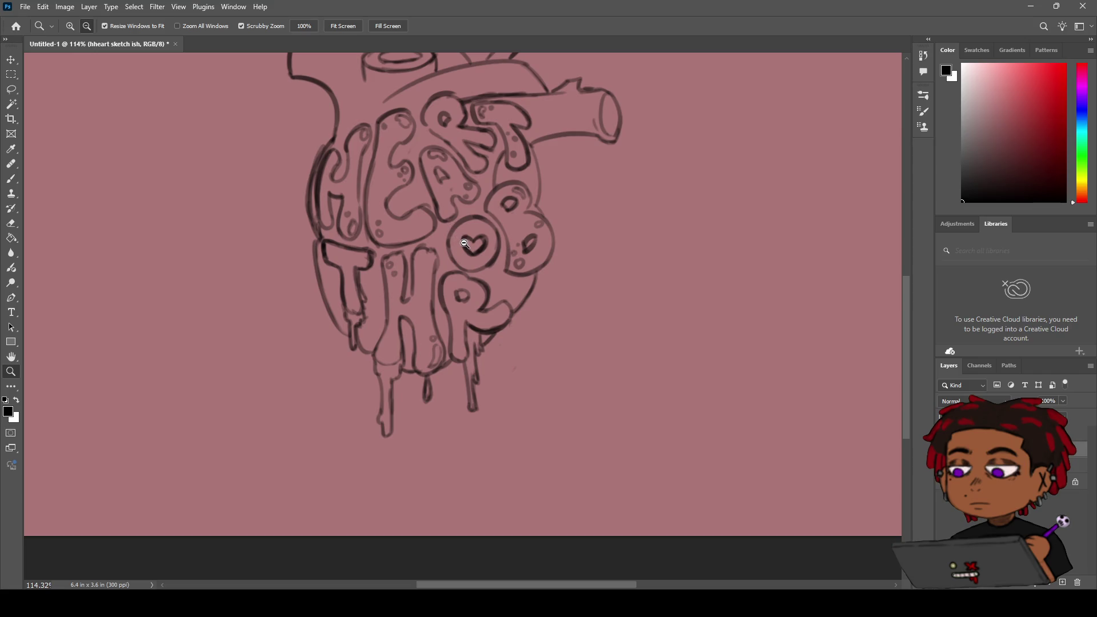
left_click_drag(346, 223, 329, 217)
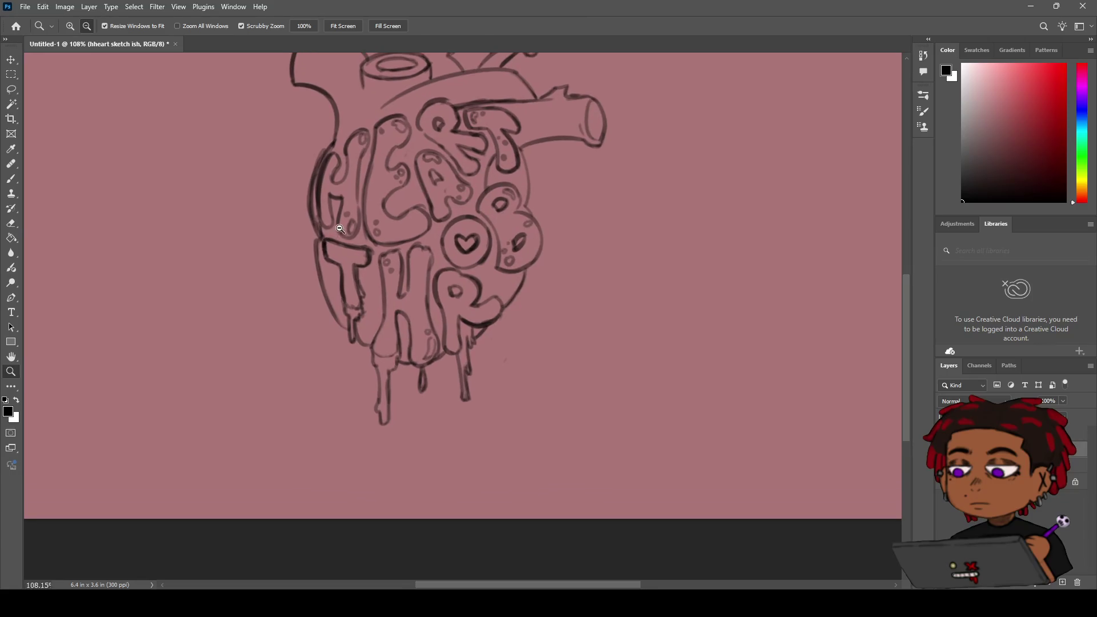
key("e")
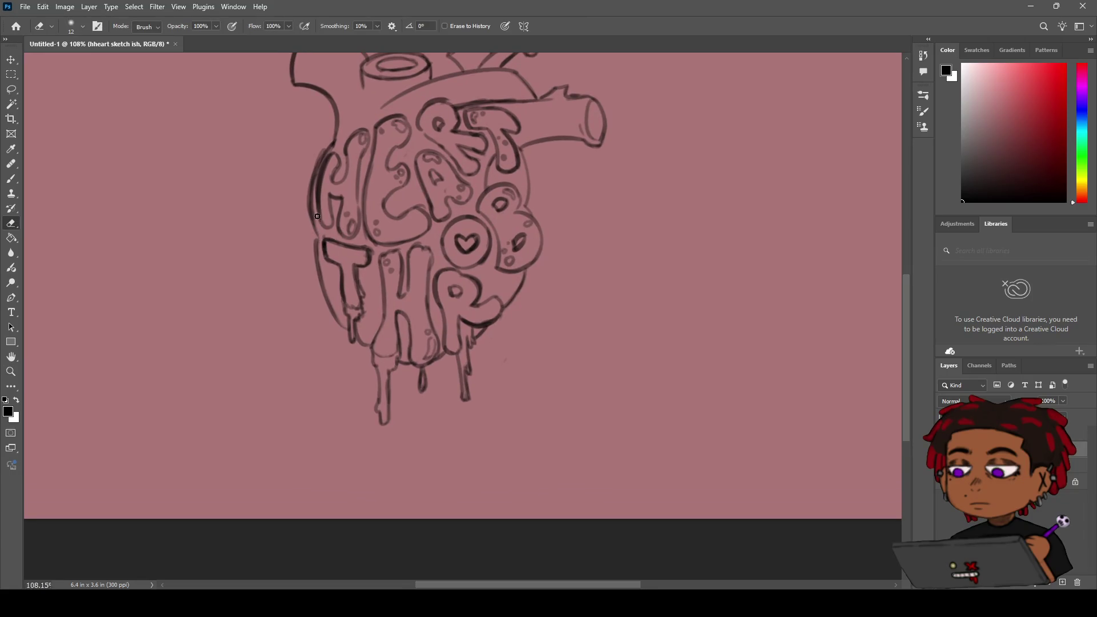
Step: Re-ink the heart's left outline down to the T, then thin that stroke
key("b")
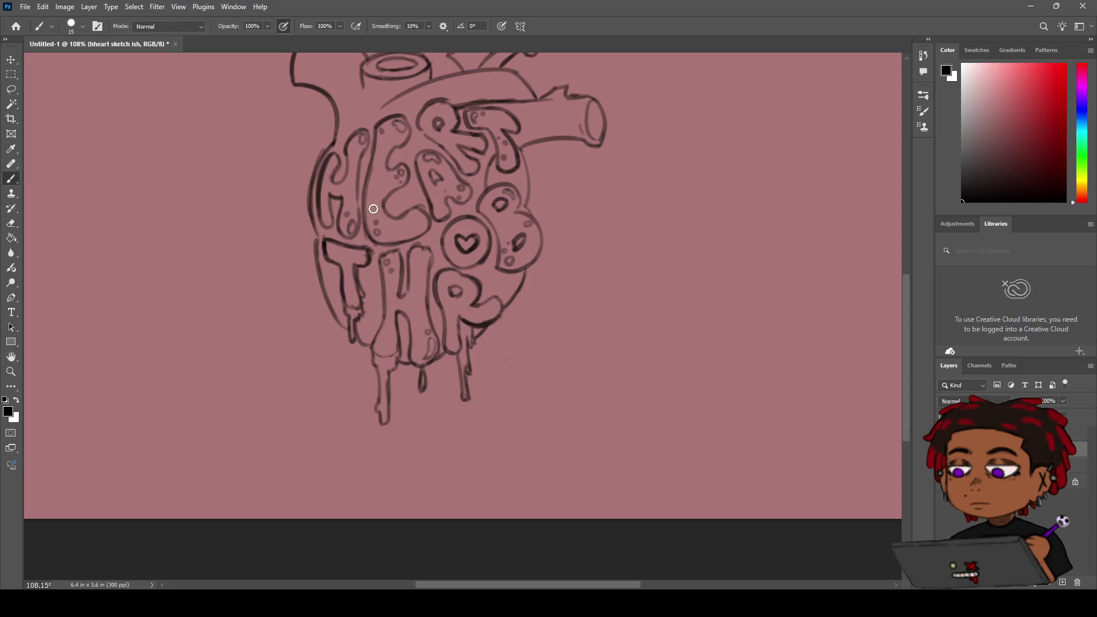
left_click_drag(323, 246, 313, 153)
left_click_drag(313, 209, 320, 272)
key("e")
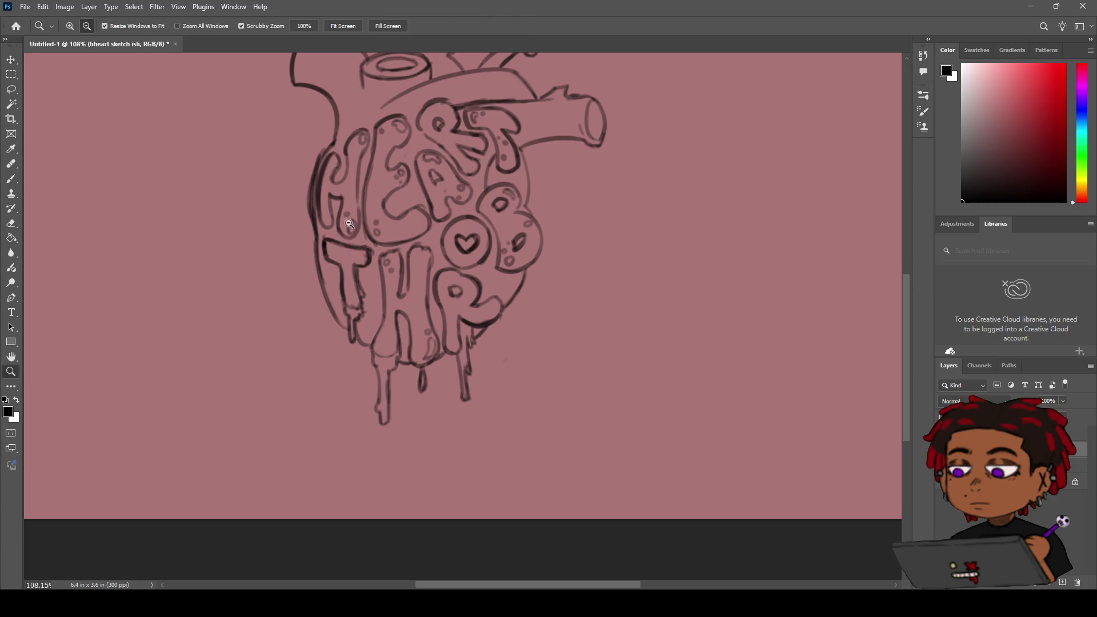
scroll(338, 253, "down", 2)
scroll(332, 150, "up", 4)
left_click_drag(313, 210, 311, 215)
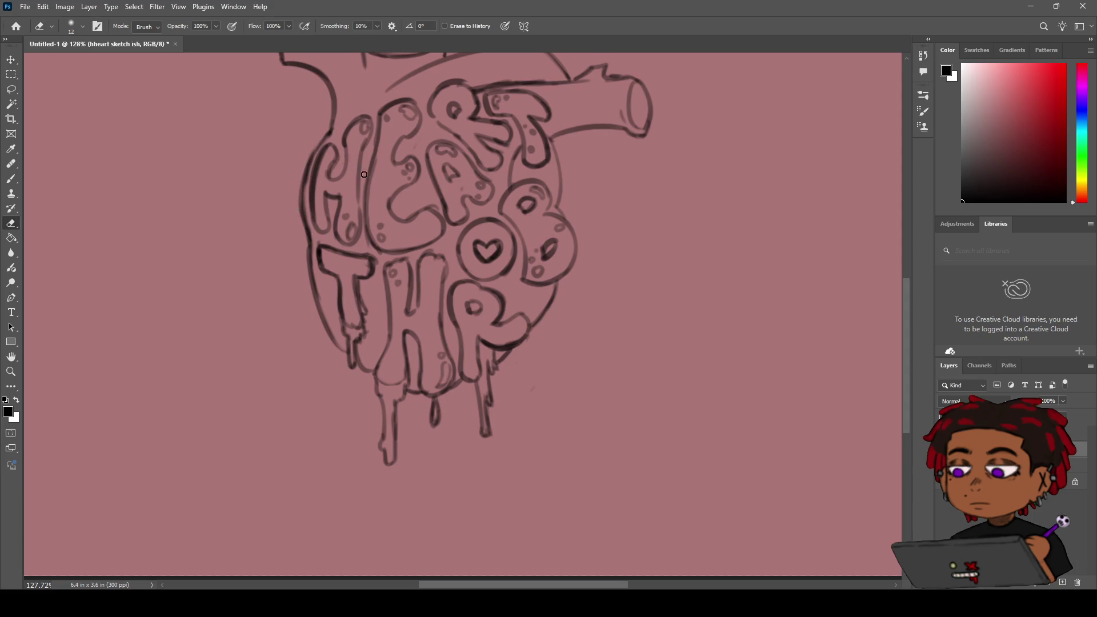
Step: Zoom out on the whole heart and extend its left outline near the T drip
key("z")
mouse_move(403, 236)
left_mouse_down()
mouse_move(344, 290)
mouse_move(371, 265)
mouse_move(337, 274)
mouse_move(378, 308)
left_mouse_up()
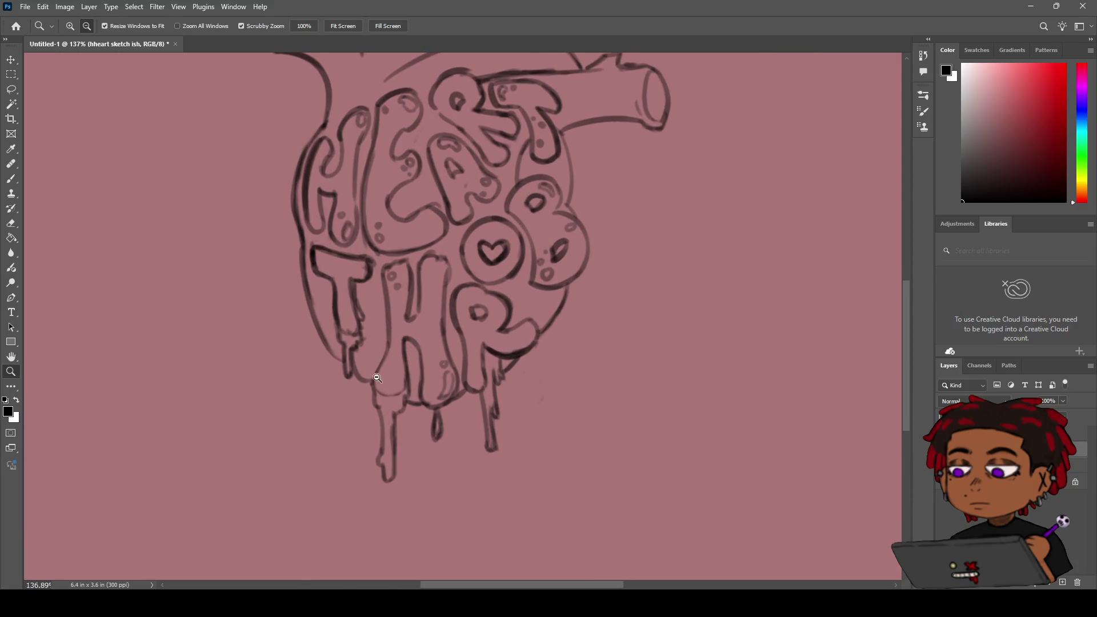
key("e")
key("b")
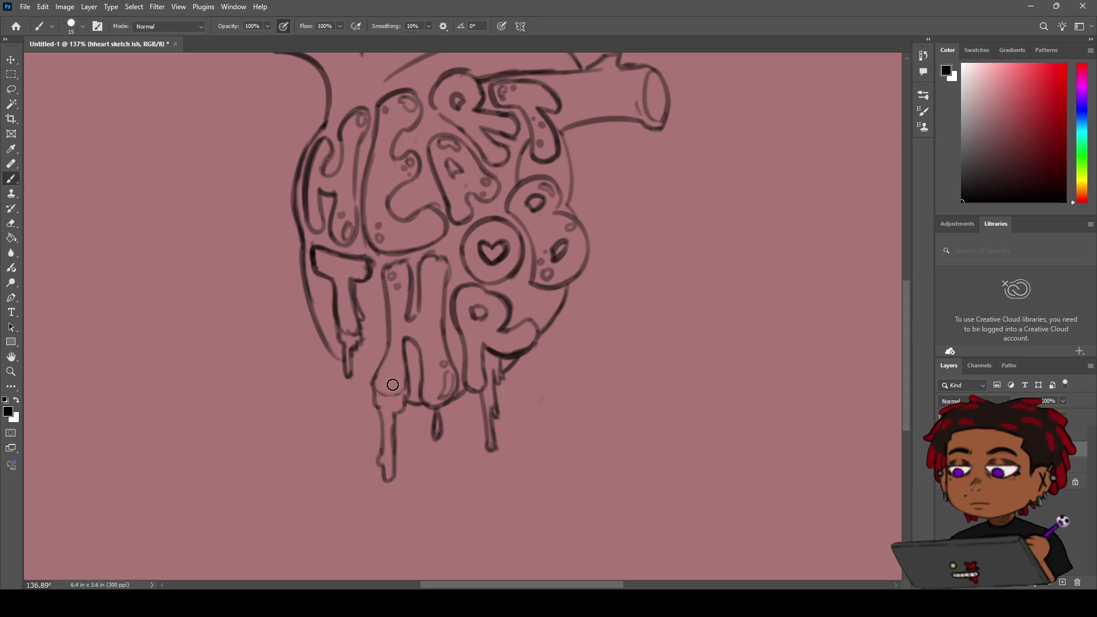
mouse_move(328, 341)
left_mouse_down()
mouse_move(394, 406)
mouse_move(387, 396)
mouse_move(385, 406)
mouse_move(439, 420)
mouse_move(428, 417)
mouse_move(521, 362)
mouse_move(531, 343)
mouse_move(523, 362)
mouse_move(539, 336)
left_mouse_up()
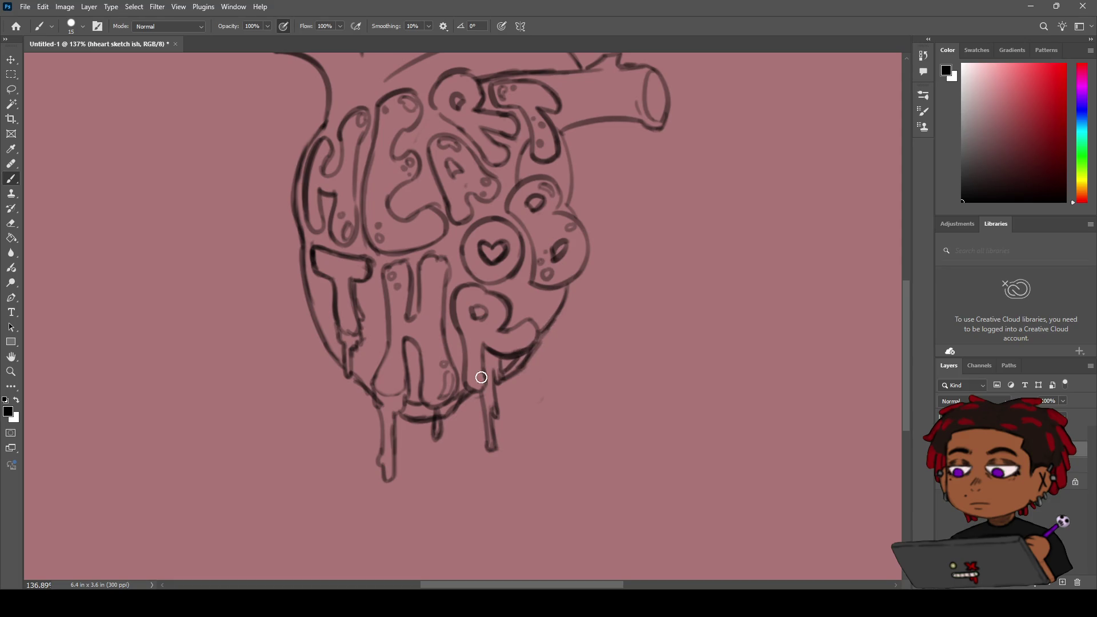
Step: Zoom in on the OB letters and reframe the view around the heart's lettering
key("e")
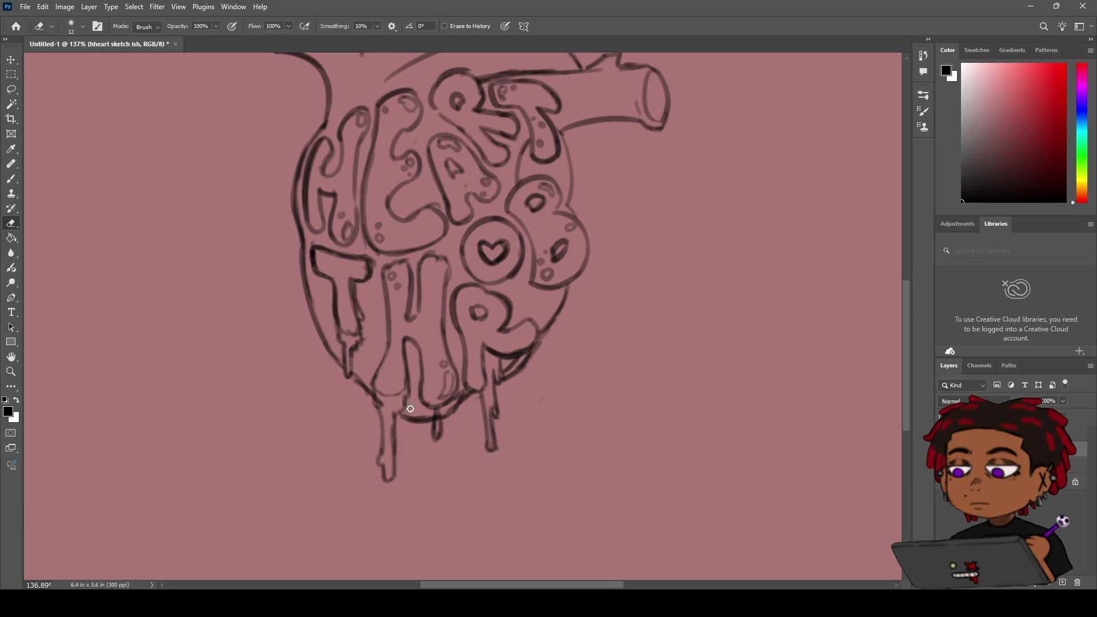
key("z")
mouse_move(467, 385)
left_mouse_down()
mouse_move(400, 369)
mouse_move(454, 325)
mouse_move(429, 337)
mouse_move(439, 336)
left_mouse_up()
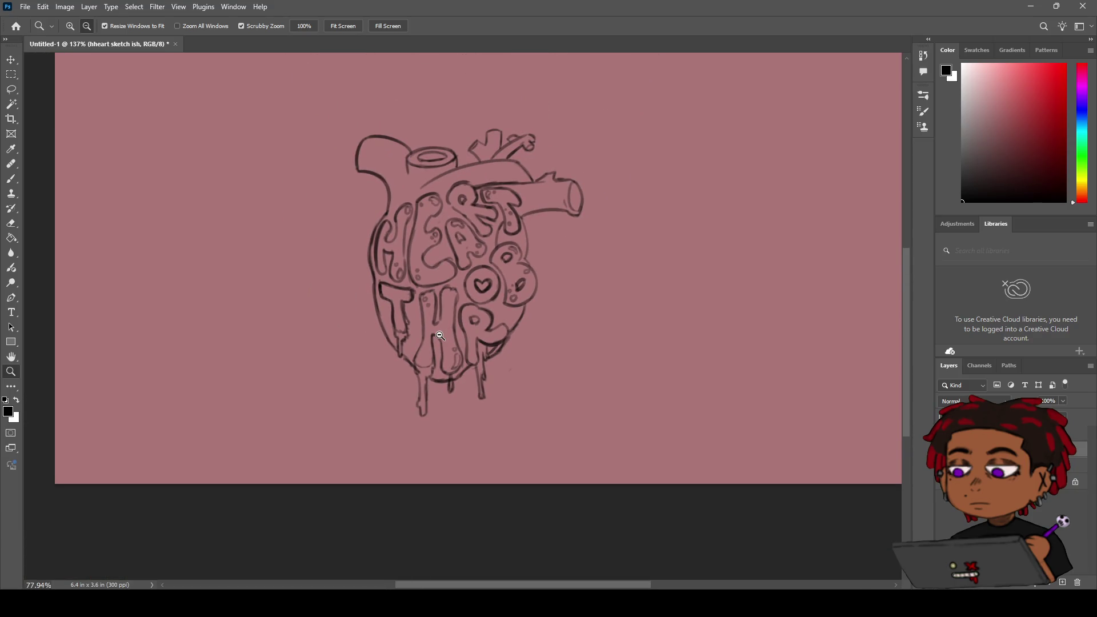
mouse_move(440, 336)
left_mouse_down()
mouse_move(420, 338)
mouse_move(439, 337)
mouse_move(469, 304)
left_mouse_up()
key("e")
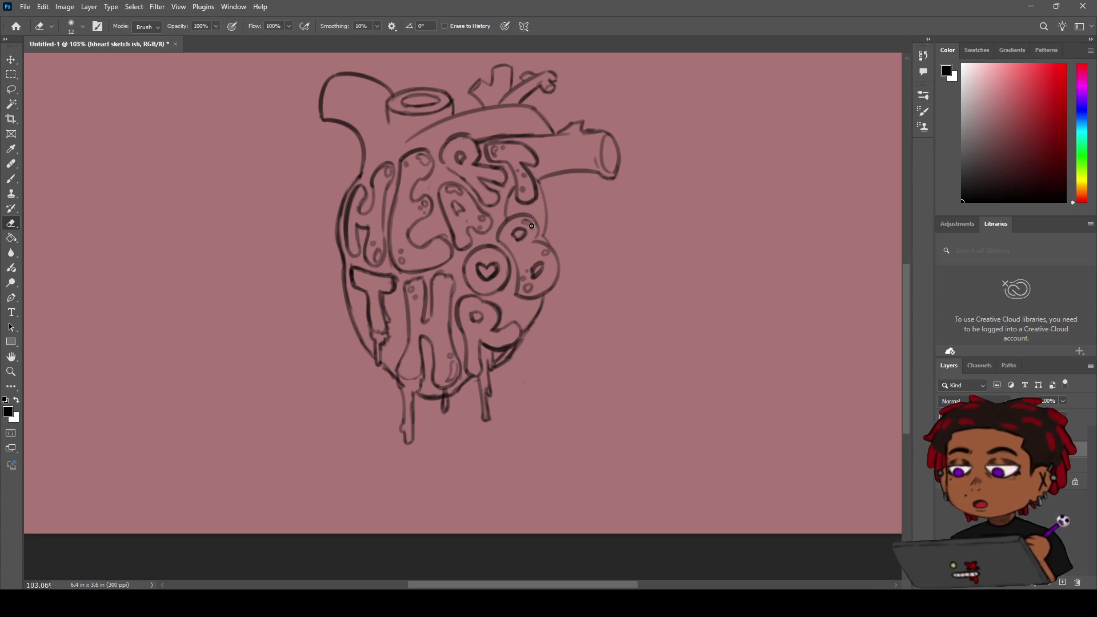
key("h")
key("z")
mouse_move(501, 222)
left_mouse_down()
mouse_move(492, 229)
mouse_move(474, 203)
mouse_move(486, 204)
left_mouse_up()
key("e")
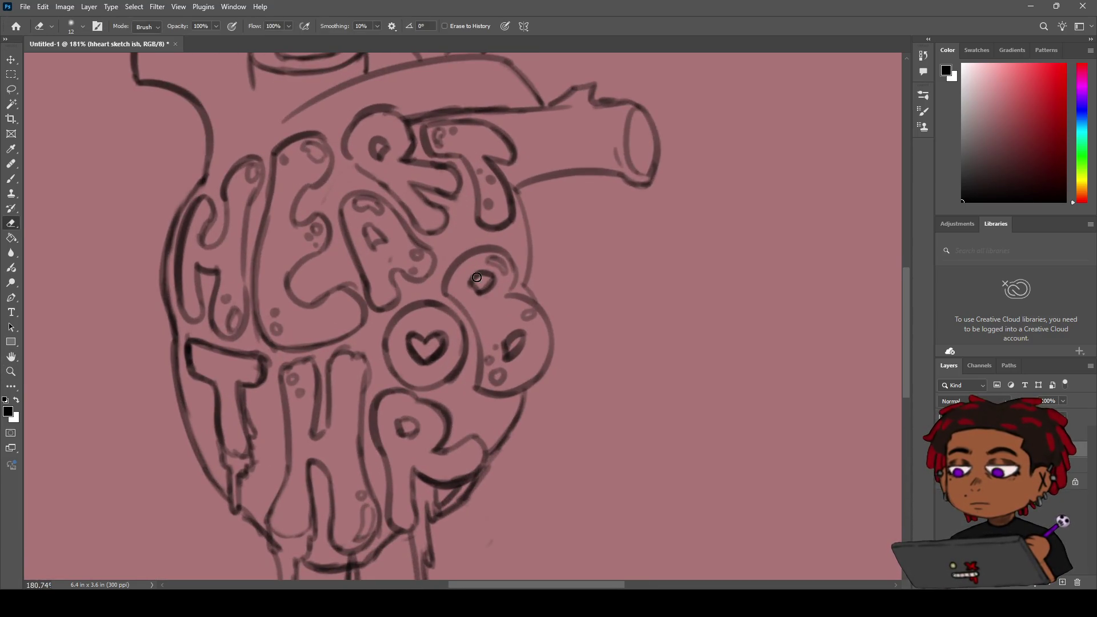
key("z")
mouse_move(516, 293)
left_mouse_down()
mouse_move(497, 274)
mouse_move(544, 238)
left_mouse_up()
Step: Paint a thick arrow beside the heart's right edge, pointing at the B
key("b")
mouse_move(692, 351)
left_mouse_down()
mouse_move(640, 308)
mouse_move(635, 349)
left_mouse_up()
mouse_move(637, 297)
left_mouse_down()
mouse_move(698, 294)
mouse_move(635, 346)
left_mouse_up()
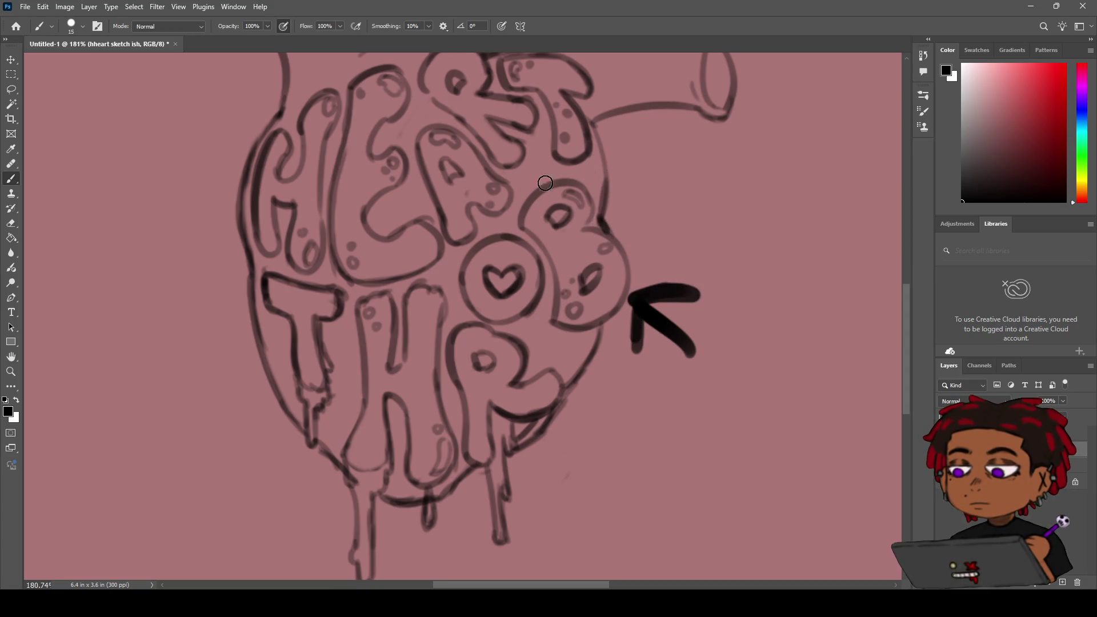
Step: Draw a thin arrow with an arrowhead left of the heart, undoing a stray dab
left_click_drag(215, 185, 161, 236)
left_click_drag(186, 170, 201, 219)
left_click_drag(222, 134, 236, 140)
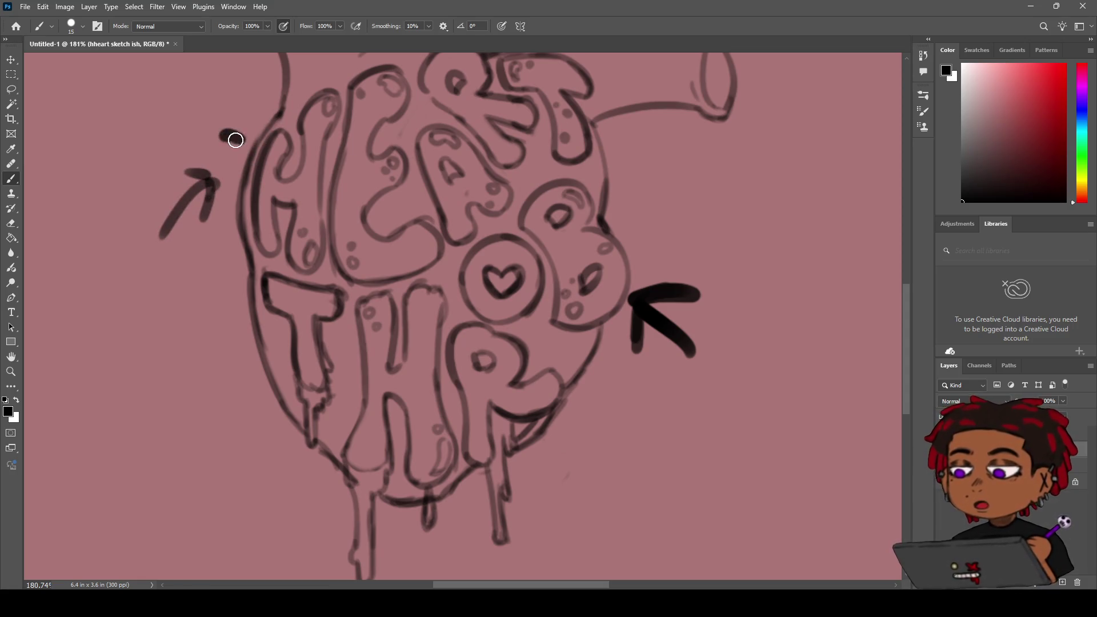
key("ctrl+z")
Step: Zoom out until the whole heart and both arrows fit in view
key("z")
mouse_move(459, 376)
left_mouse_down()
mouse_move(428, 318)
mouse_move(343, 283)
mouse_move(456, 283)
left_mouse_up()
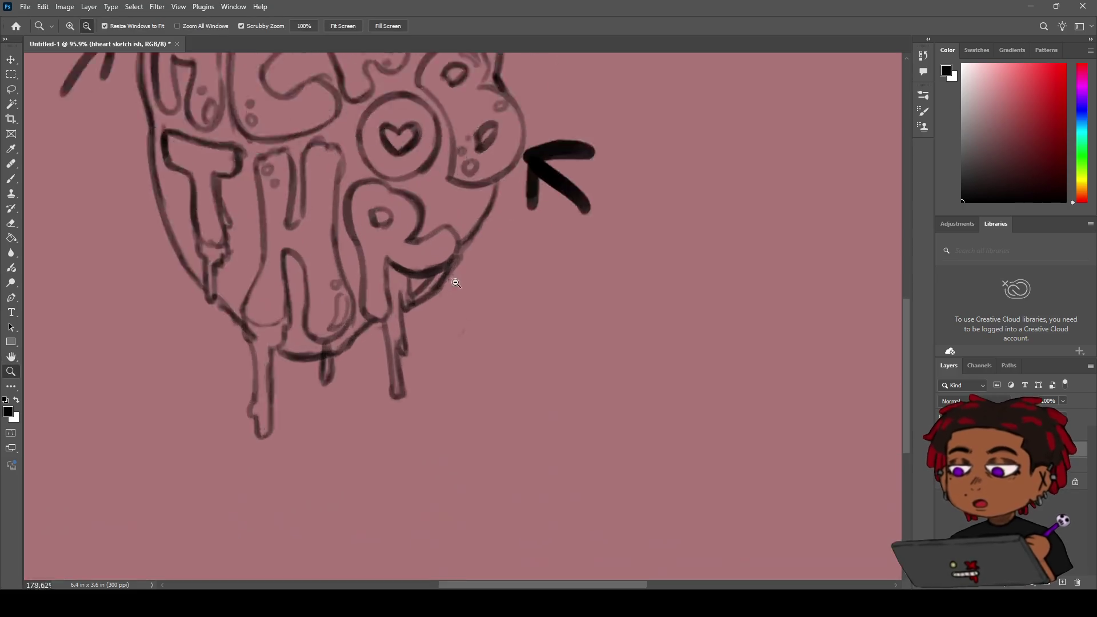
key("e")
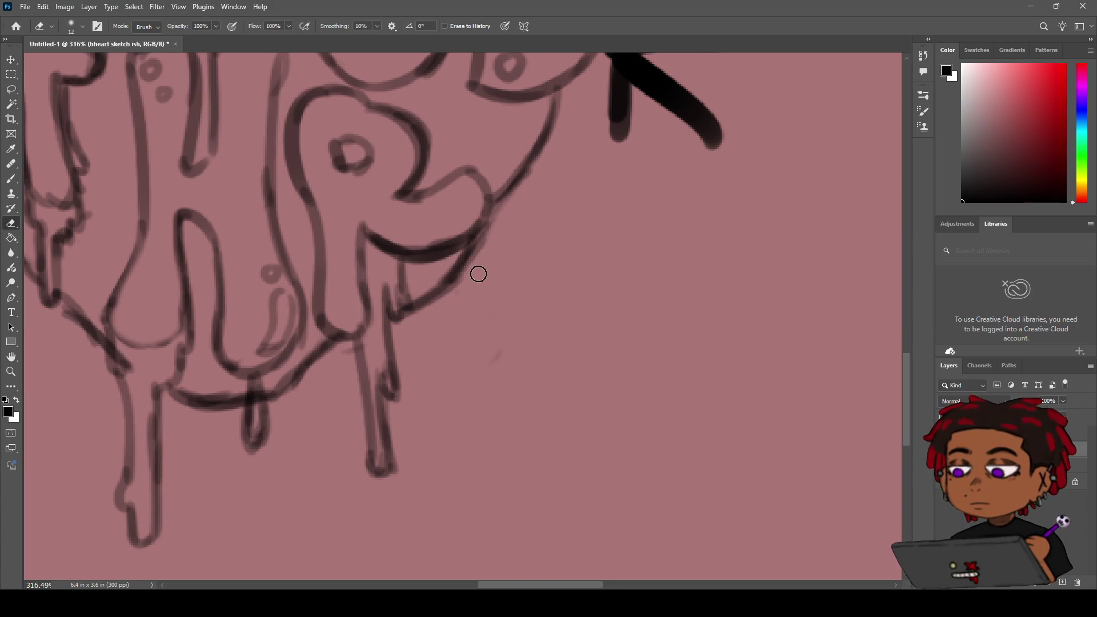
mouse_move(487, 223)
left_mouse_down()
mouse_move(397, 222)
mouse_move(417, 311)
mouse_move(403, 261)
left_mouse_up()
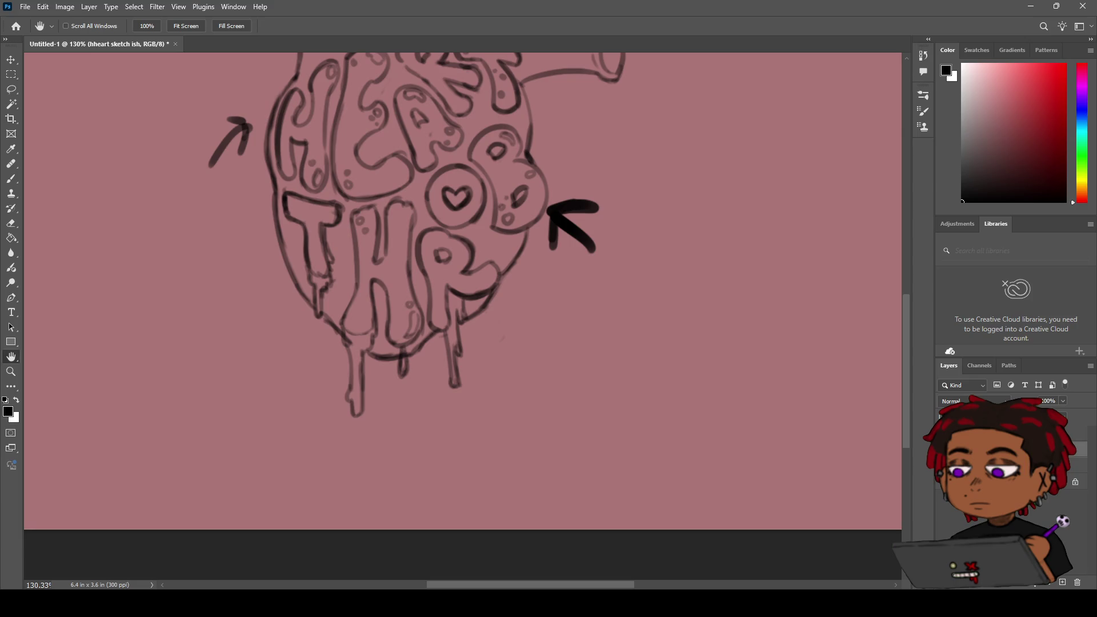
key("z")
mouse_move(575, 240)
left_mouse_down()
mouse_move(434, 240)
mouse_move(517, 231)
mouse_move(489, 278)
mouse_move(486, 269)
left_mouse_up()
key("h")
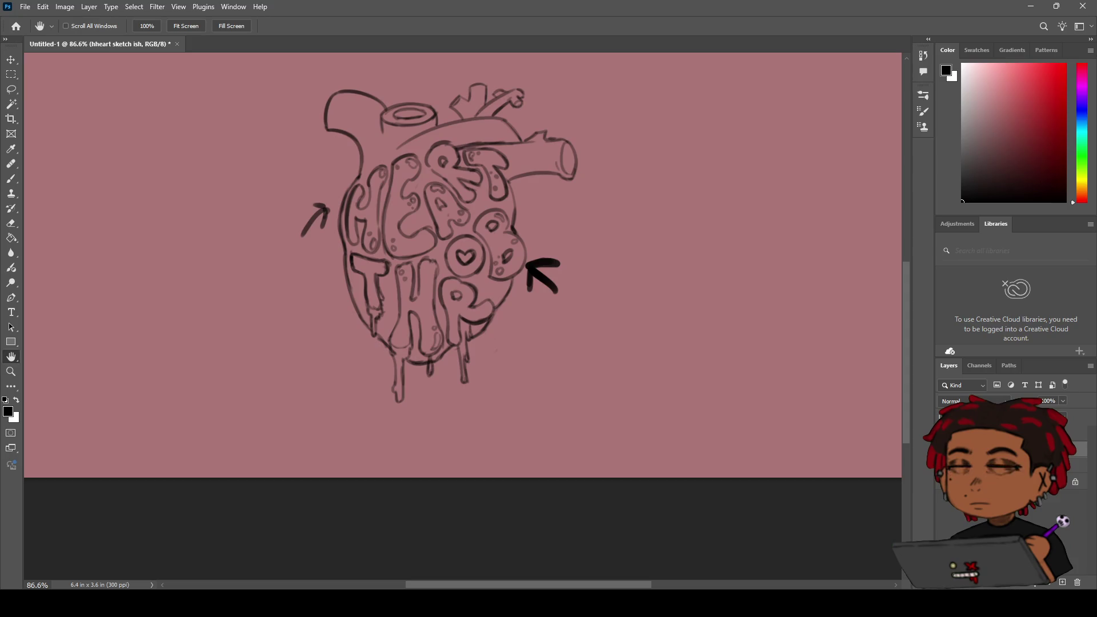
Step: Undo the stray dot near the R and zoom out over the whole drawing
key("z")
scroll(497, 294, "up", 5)
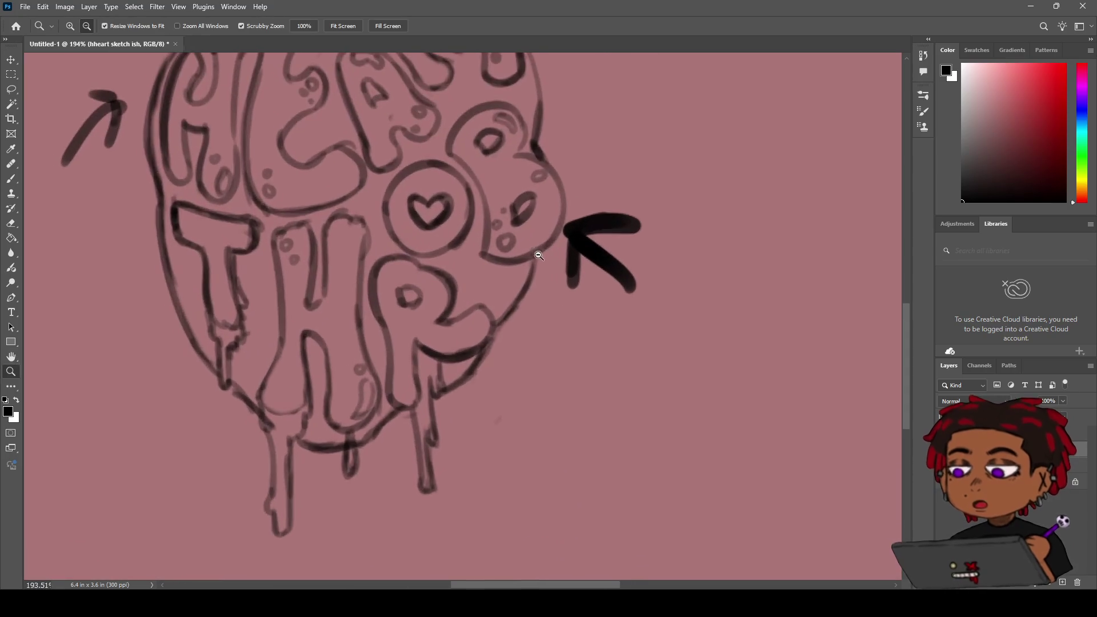
key("b")
key("ctrl+z")
key("z")
scroll(458, 308, "down", 5)
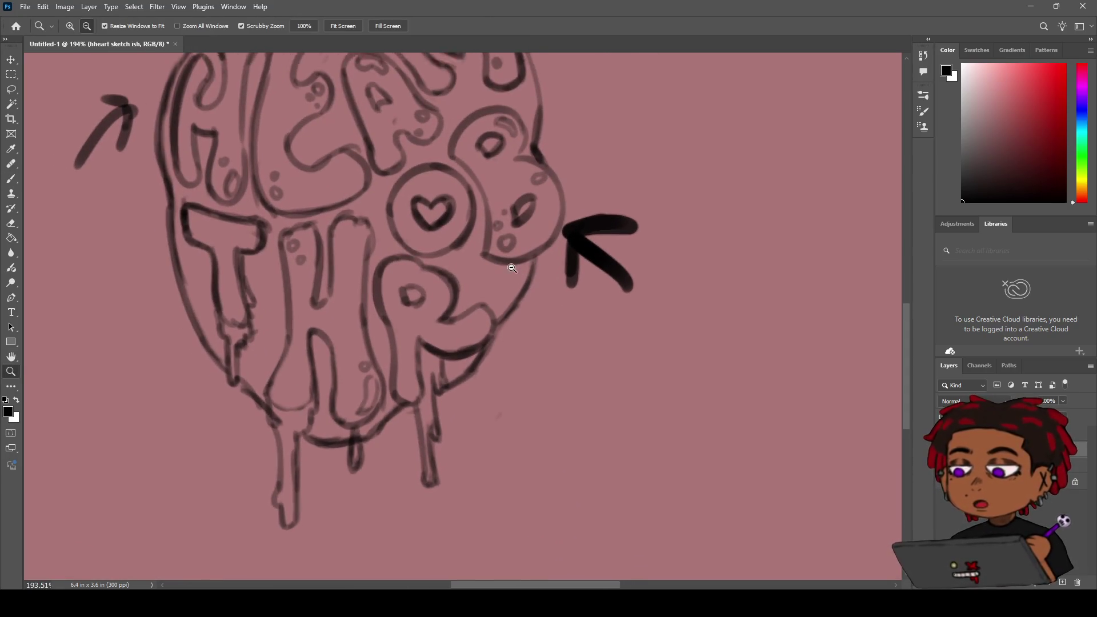
scroll(457, 308, "up", 3)
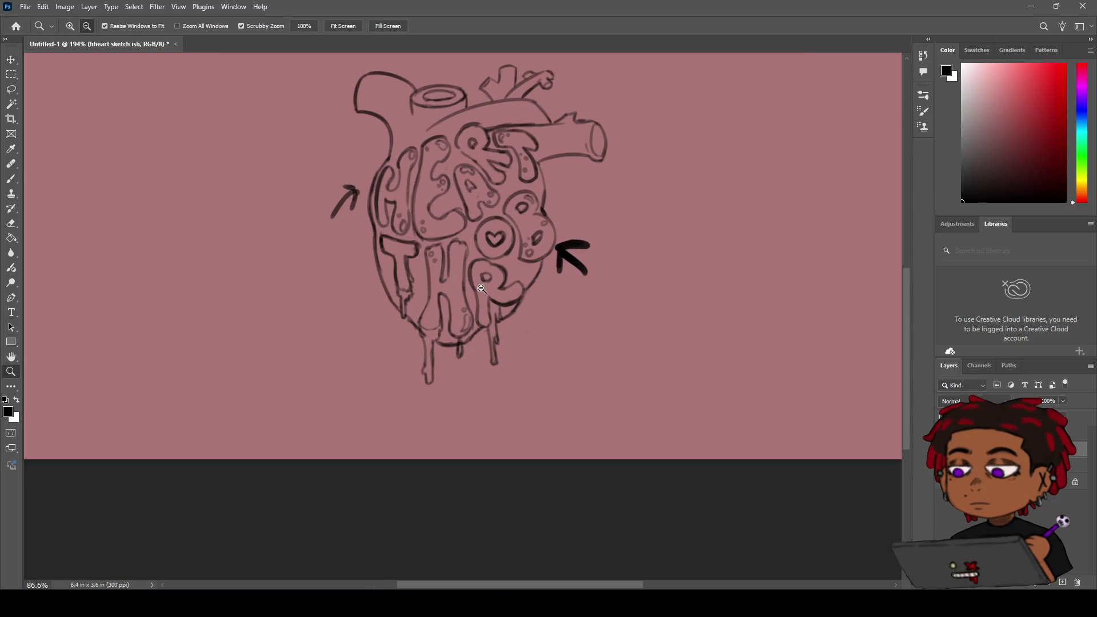
scroll(482, 289, "down", 1)
key("b")
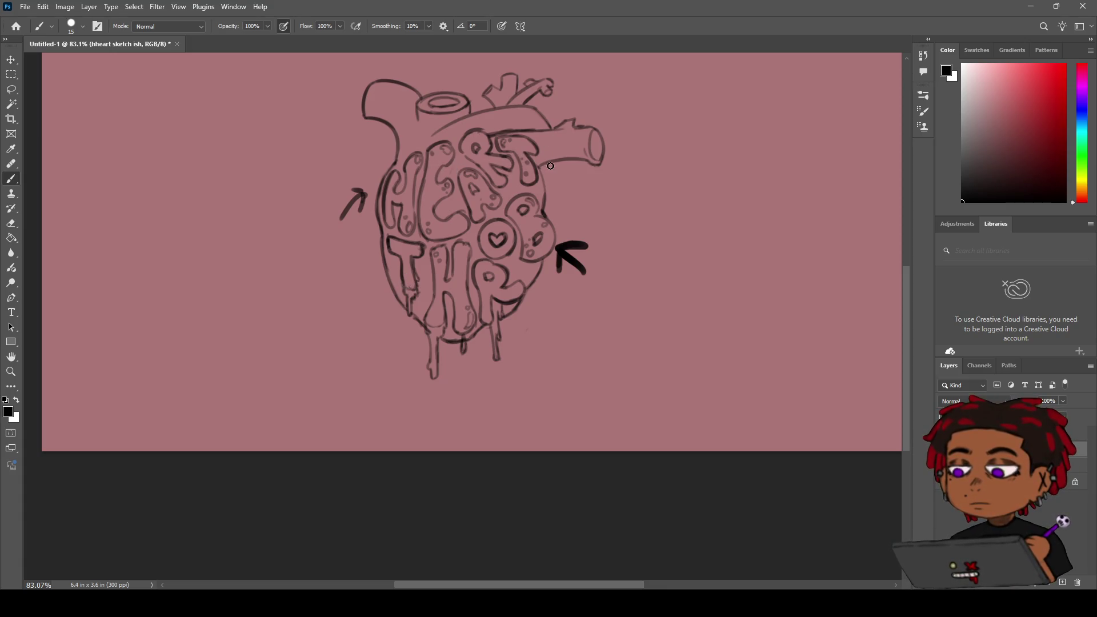
Step: Pan and zoom to bring the heart's left outline by the H into view
key("z")
mouse_move(547, 163)
left_mouse_down()
mouse_move(612, 138)
mouse_move(562, 170)
mouse_move(600, 169)
left_mouse_up()
key("e")
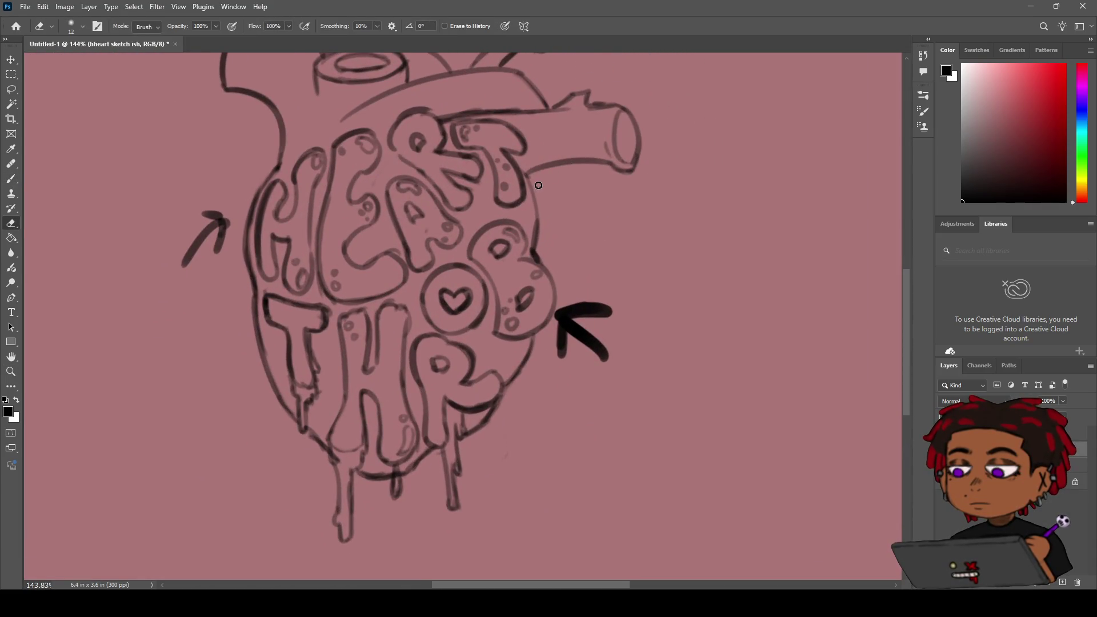
key("z")
mouse_move(528, 179)
left_mouse_down()
mouse_move(481, 198)
mouse_move(506, 195)
left_mouse_up()
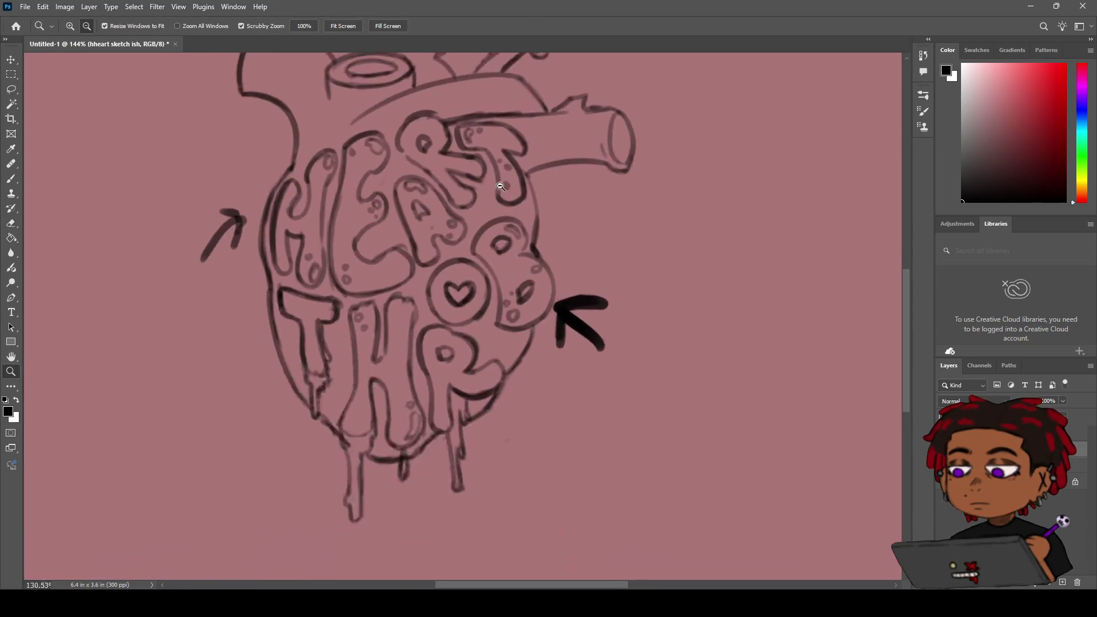
key("h")
mouse_move(457, 229)
left_mouse_down()
mouse_move(490, 196)
mouse_move(494, 206)
mouse_move(414, 284)
mouse_move(414, 230)
mouse_move(431, 367)
mouse_move(450, 382)
mouse_move(446, 362)
left_mouse_up()
key("z")
Step: Erase a short section of the heart's left outline beside the H and T
key("e")
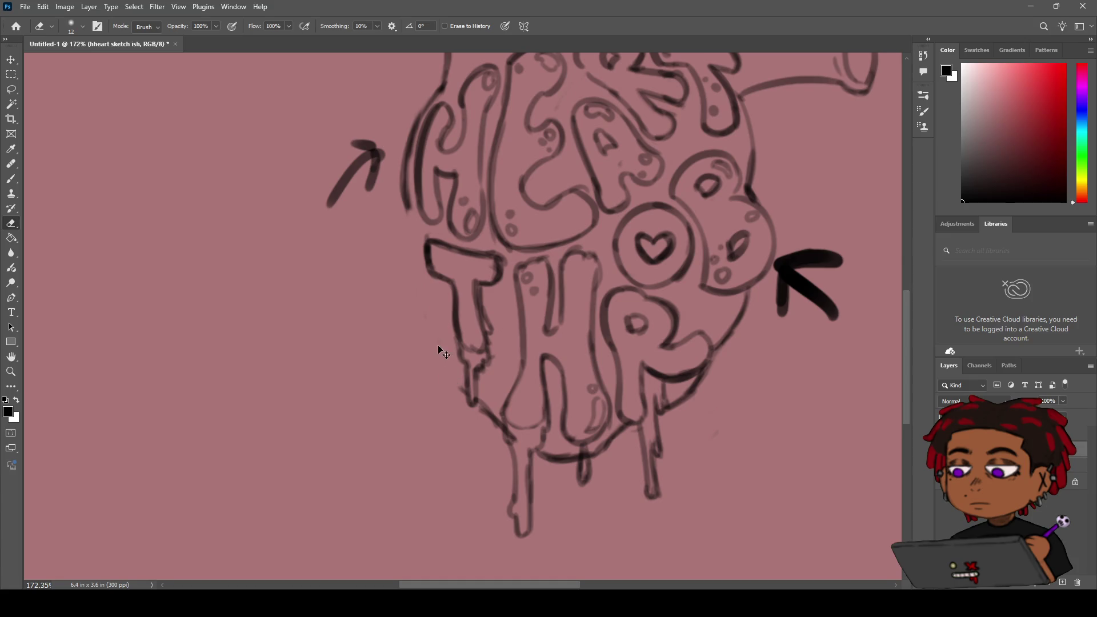
key("ctrl+z")
left_click_drag(412, 240, 418, 245)
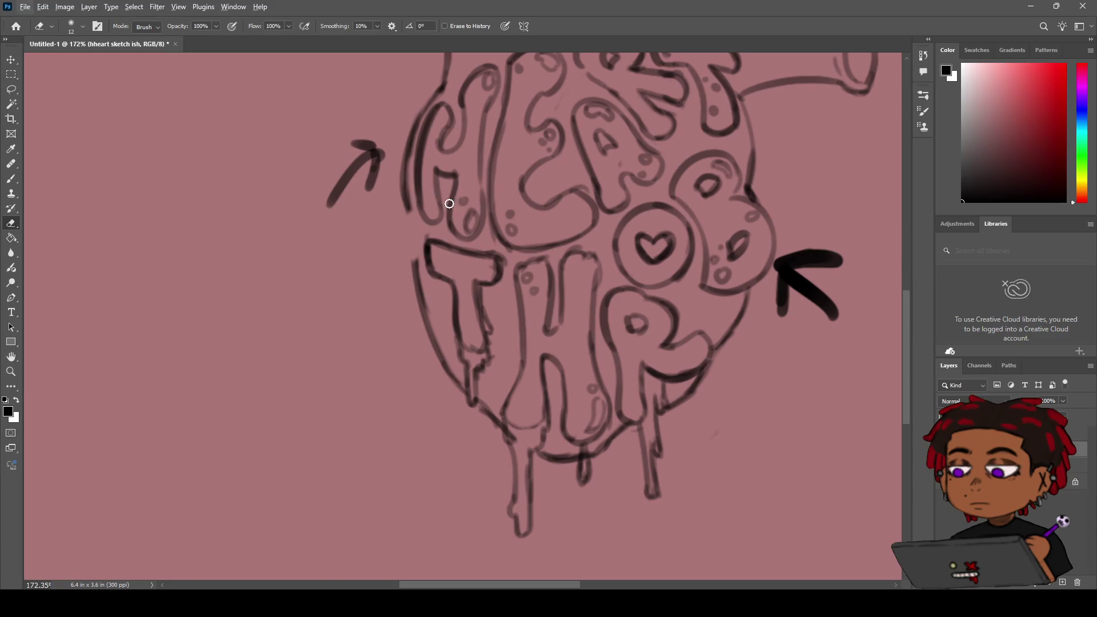
key("b")
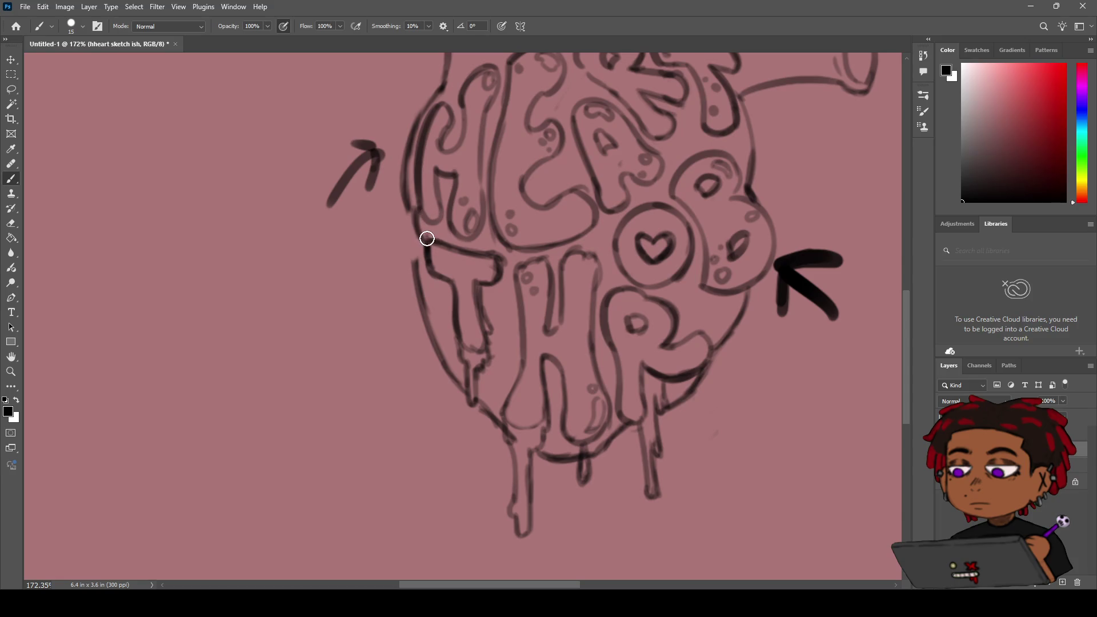
key("e")
scroll(412, 200, "down", 4)
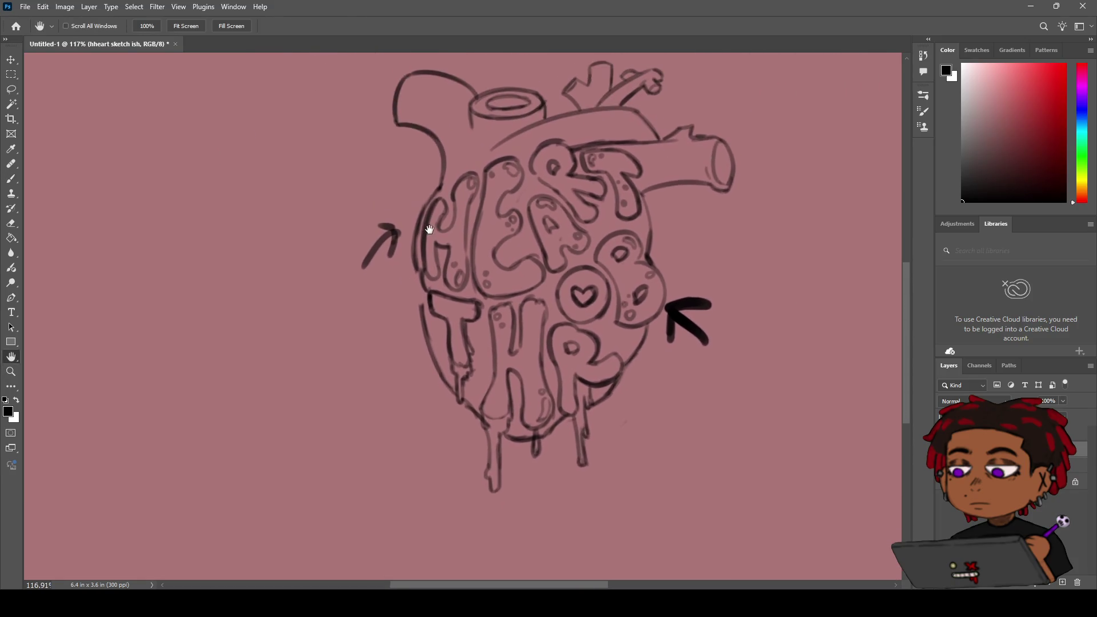
mouse_move(422, 282)
left_mouse_down()
mouse_move(416, 299)
mouse_move(421, 249)
left_mouse_up()
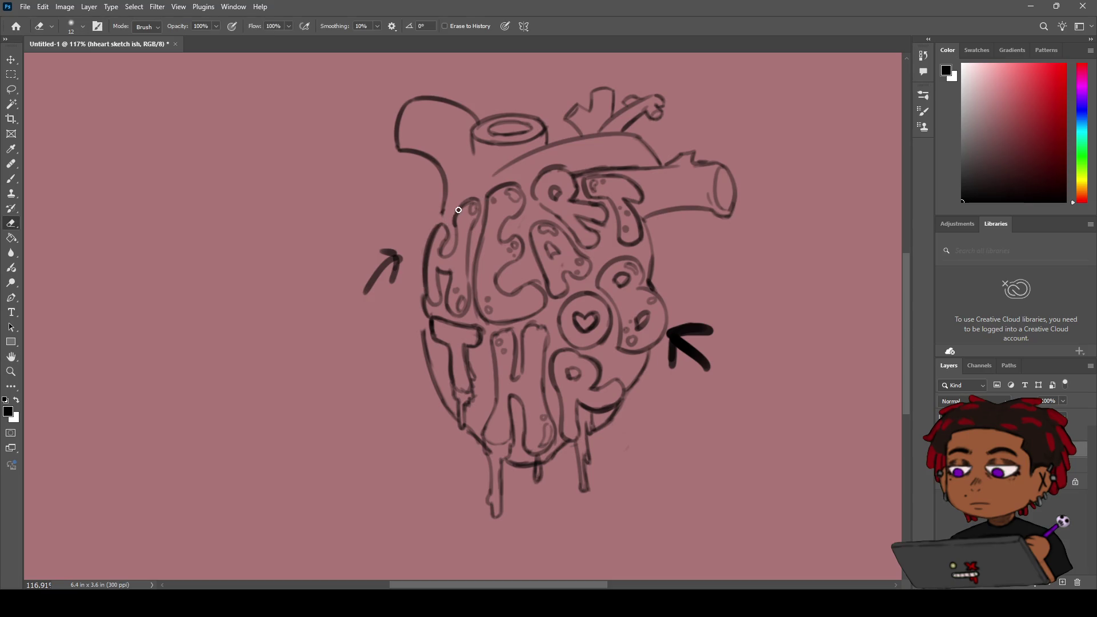
key("b")
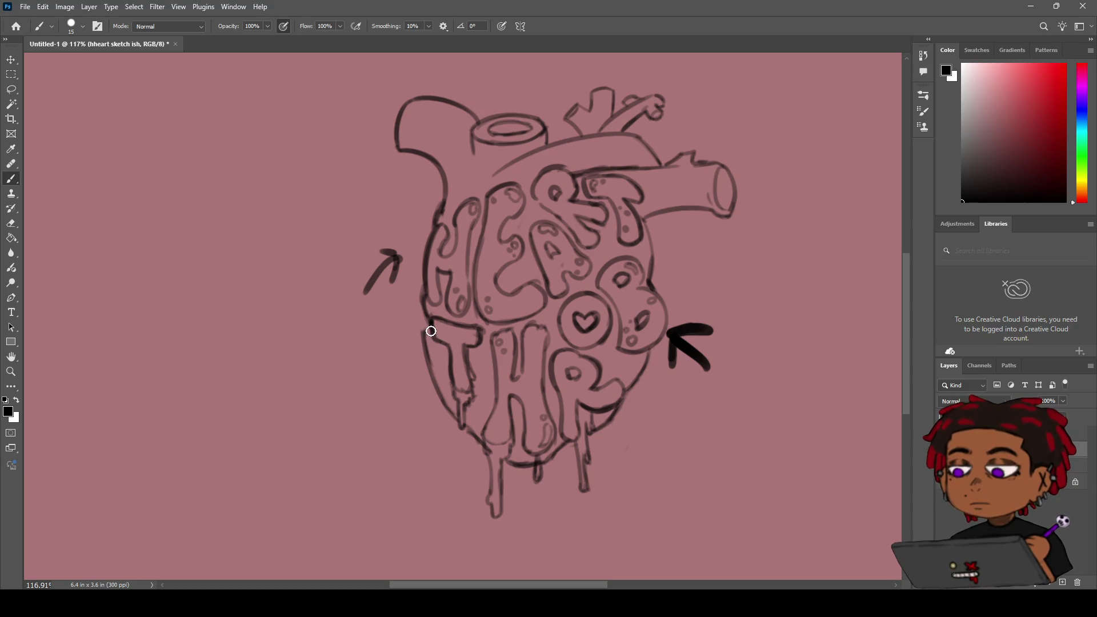
key("e")
key("b")
left_click_drag(430, 323, 437, 386)
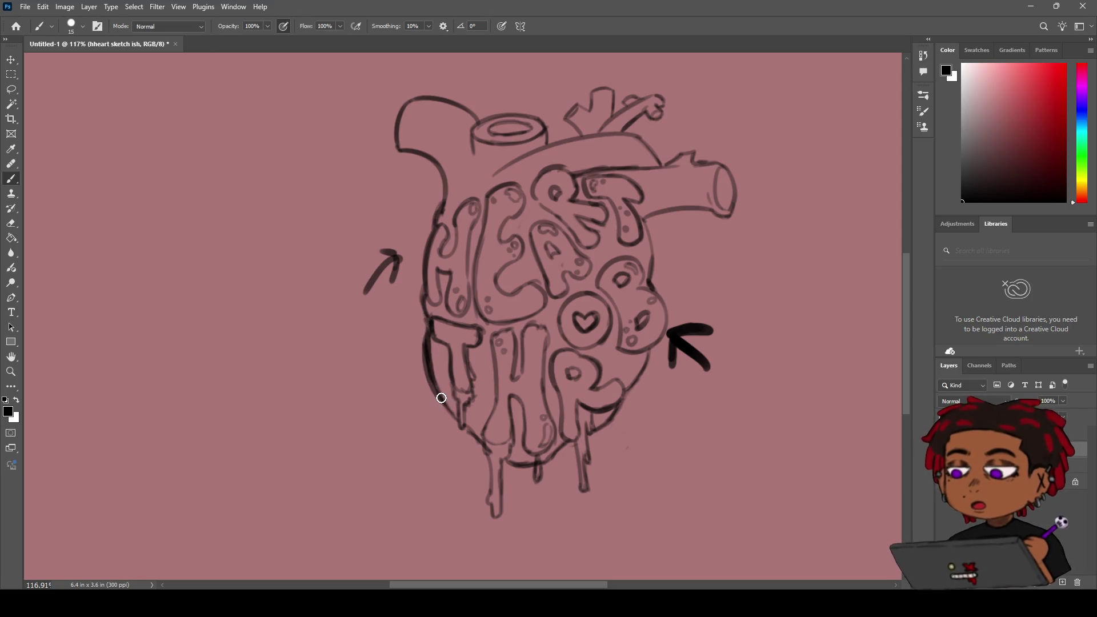
key("z")
scroll(434, 273, "right", 3)
mouse_move(434, 273)
left_mouse_down()
mouse_move(372, 319)
mouse_move(411, 297)
left_mouse_up()
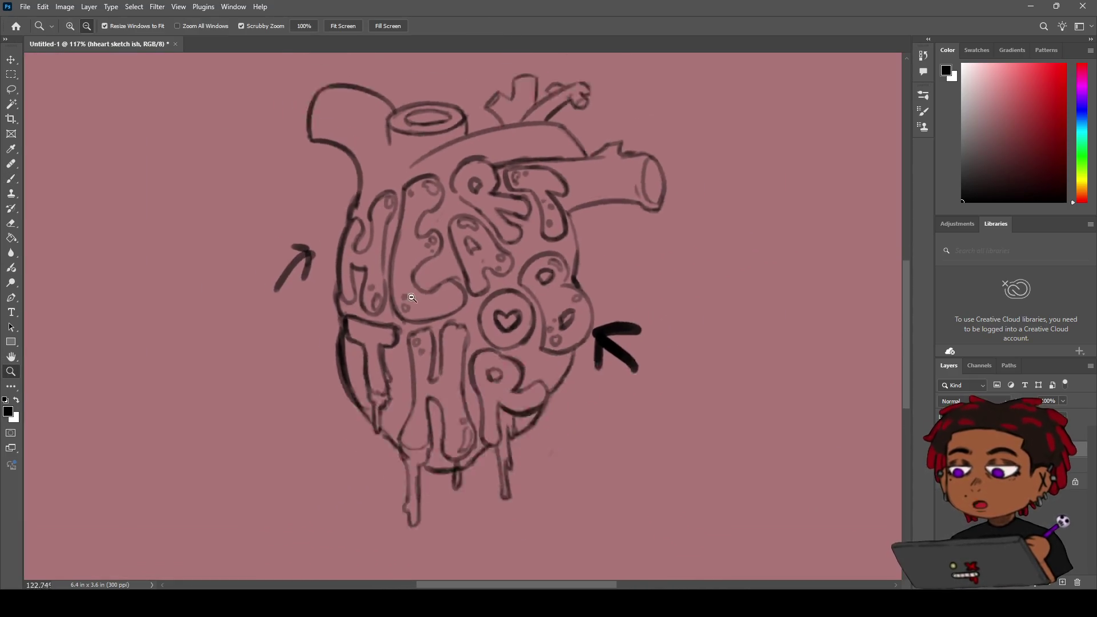
key("h")
mouse_move(384, 337)
left_mouse_down()
mouse_move(407, 312)
mouse_move(437, 311)
left_mouse_up()
key("e")
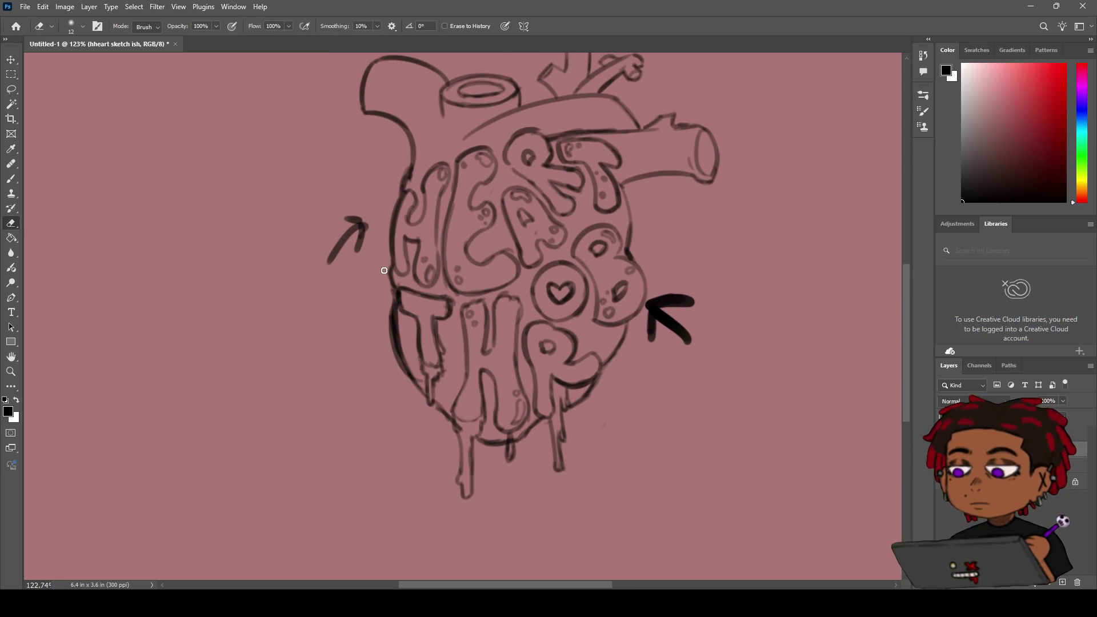
key("z")
mouse_move(385, 272)
left_mouse_down()
mouse_move(327, 307)
mouse_move(371, 259)
left_mouse_up()
key("e")
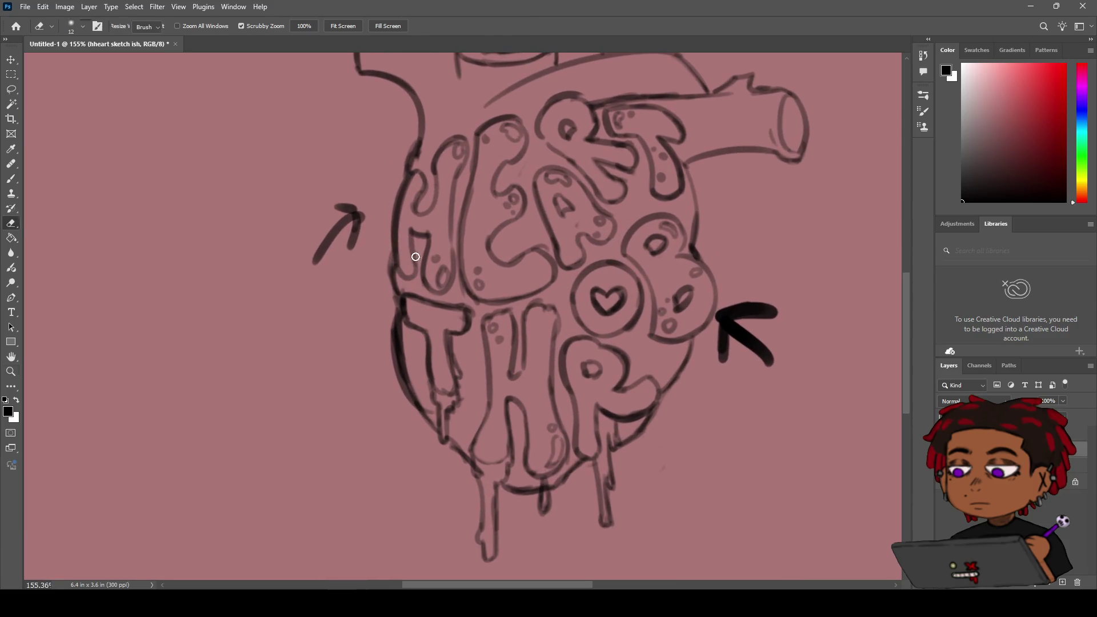
key("z")
mouse_move(410, 277)
left_mouse_down()
mouse_move(387, 265)
mouse_move(367, 303)
mouse_move(400, 282)
left_mouse_up()
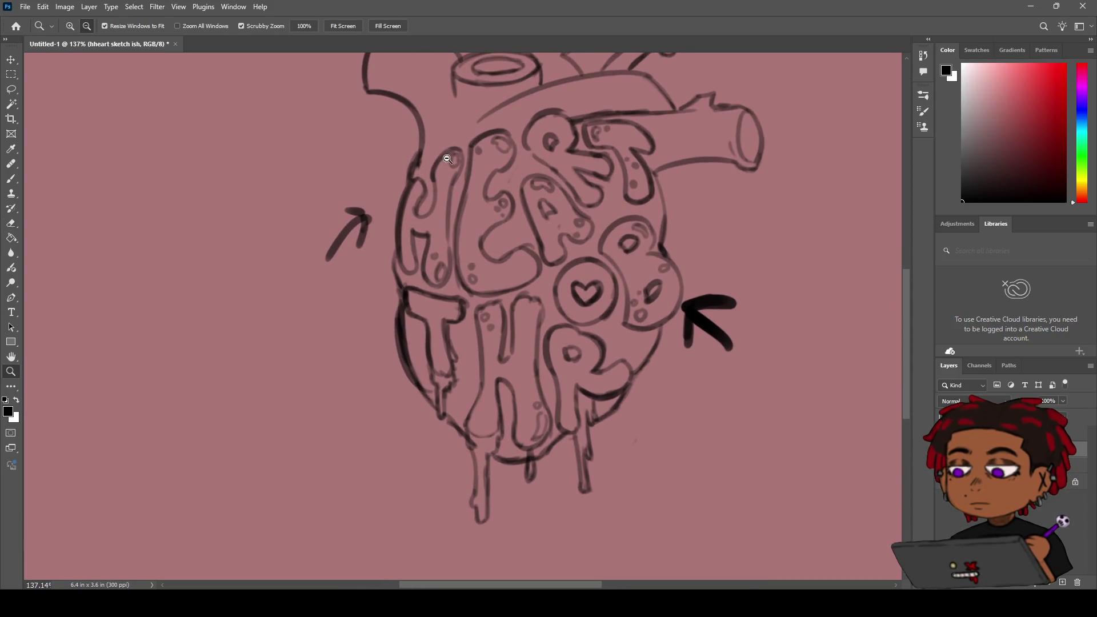
key("e")
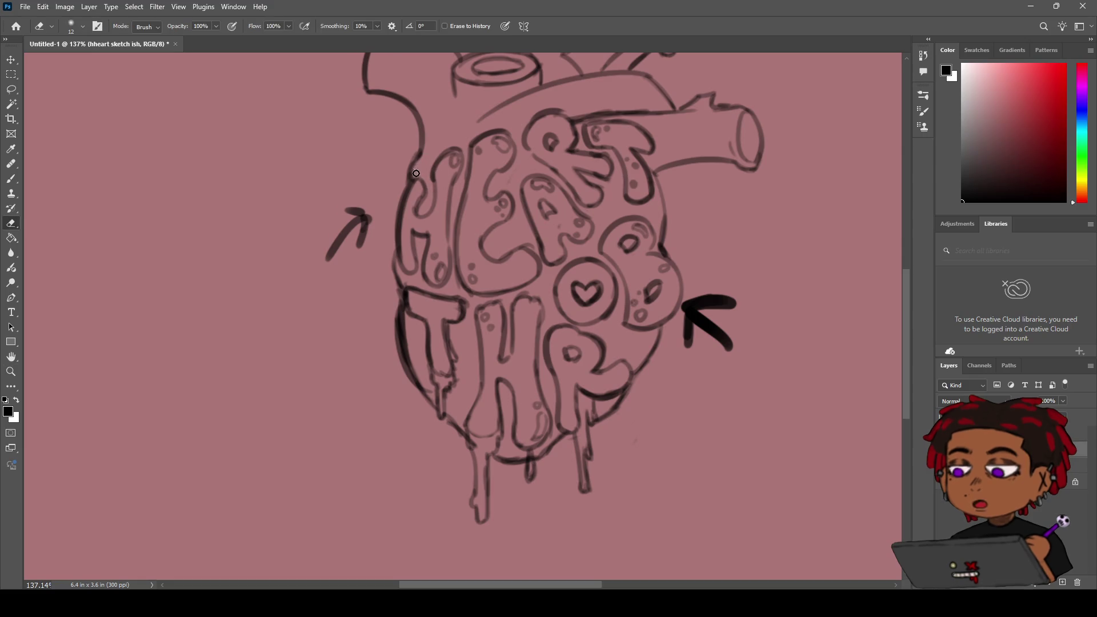
key("z")
mouse_move(422, 162)
left_mouse_down()
mouse_move(377, 211)
mouse_move(397, 194)
left_mouse_up()
mouse_move(453, 142)
left_mouse_down()
mouse_move(460, 133)
mouse_move(391, 180)
mouse_move(434, 162)
left_mouse_up()
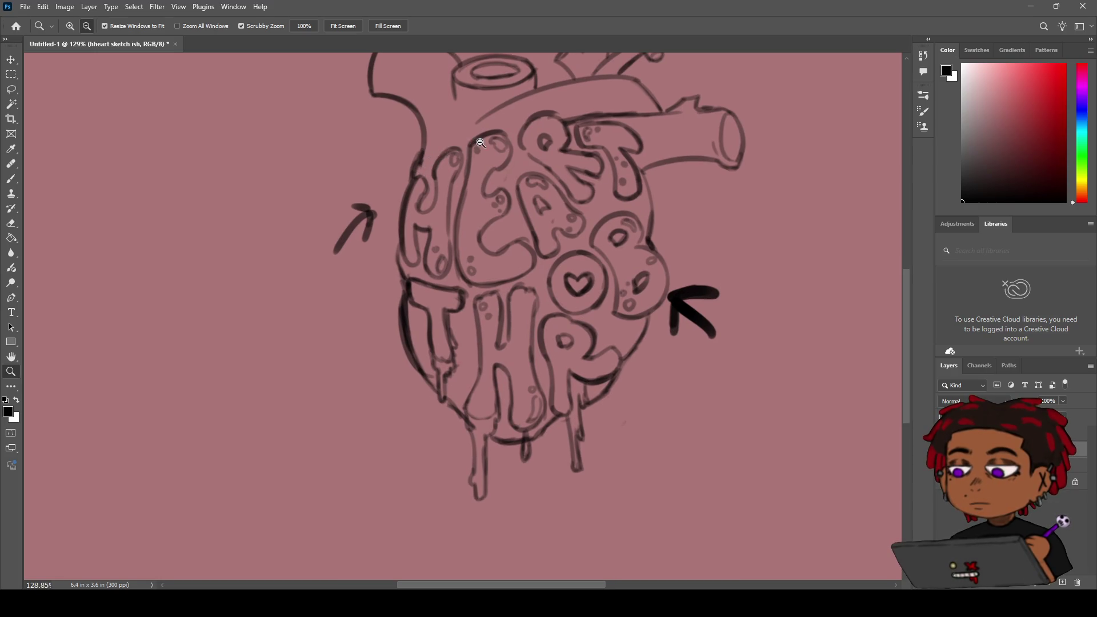
mouse_move(489, 191)
left_mouse_down()
mouse_move(440, 164)
mouse_move(458, 166)
left_mouse_up()
Step: Zoom out and back in to look over the whole heart sketch
key("b")
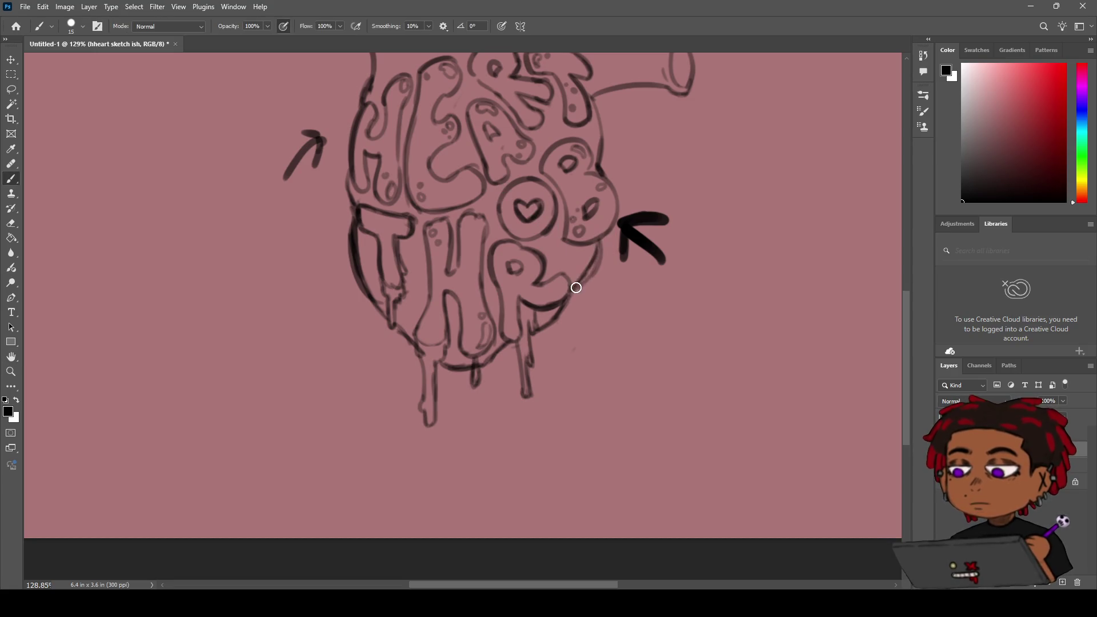
key("z")
mouse_move(588, 264)
left_mouse_down()
mouse_move(536, 286)
mouse_move(593, 260)
left_mouse_up()
key("e")
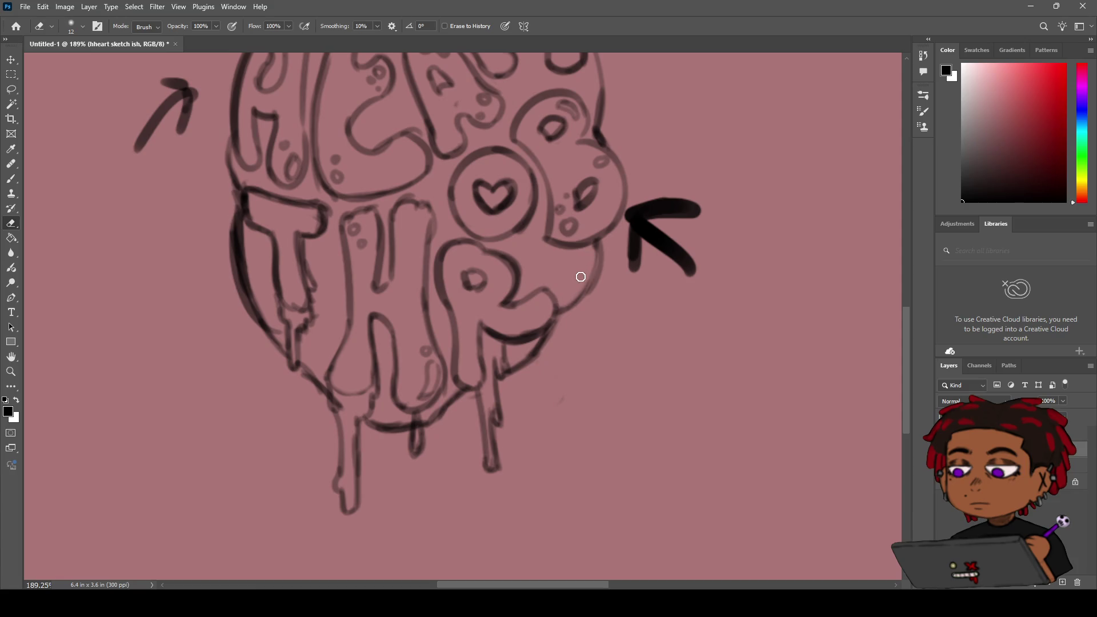
key("z")
scroll(576, 235, "down", 4)
scroll(575, 234, "up", 4)
key("e")
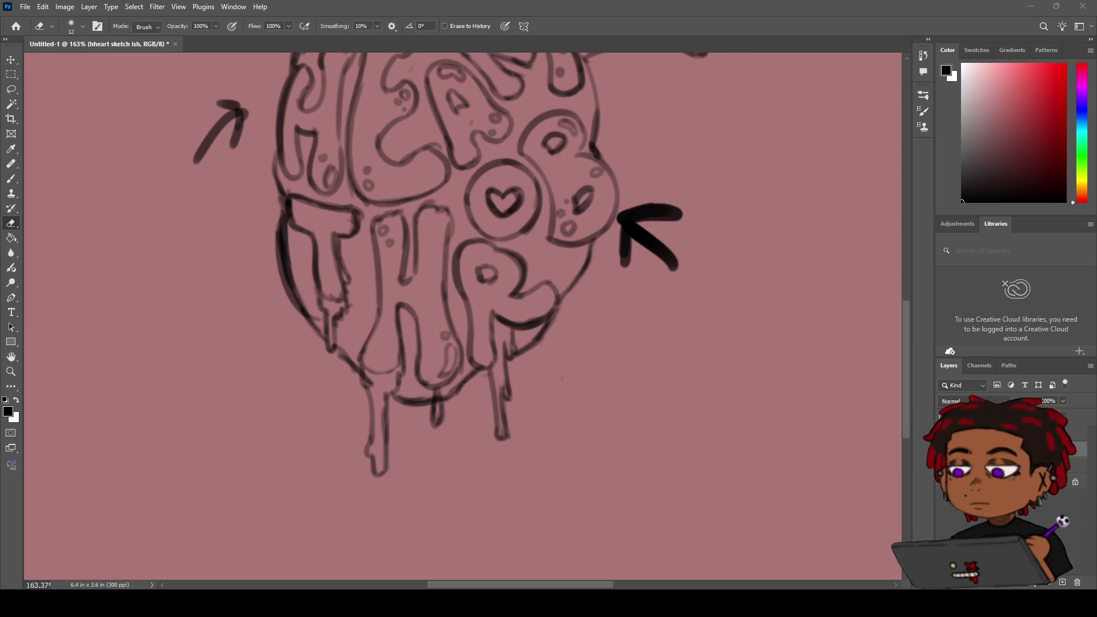
key("z")
mouse_move(457, 277)
left_mouse_down()
mouse_move(421, 277)
mouse_move(465, 274)
mouse_move(426, 284)
mouse_move(454, 258)
mouse_move(446, 277)
mouse_move(531, 261)
left_mouse_up()
key("e")
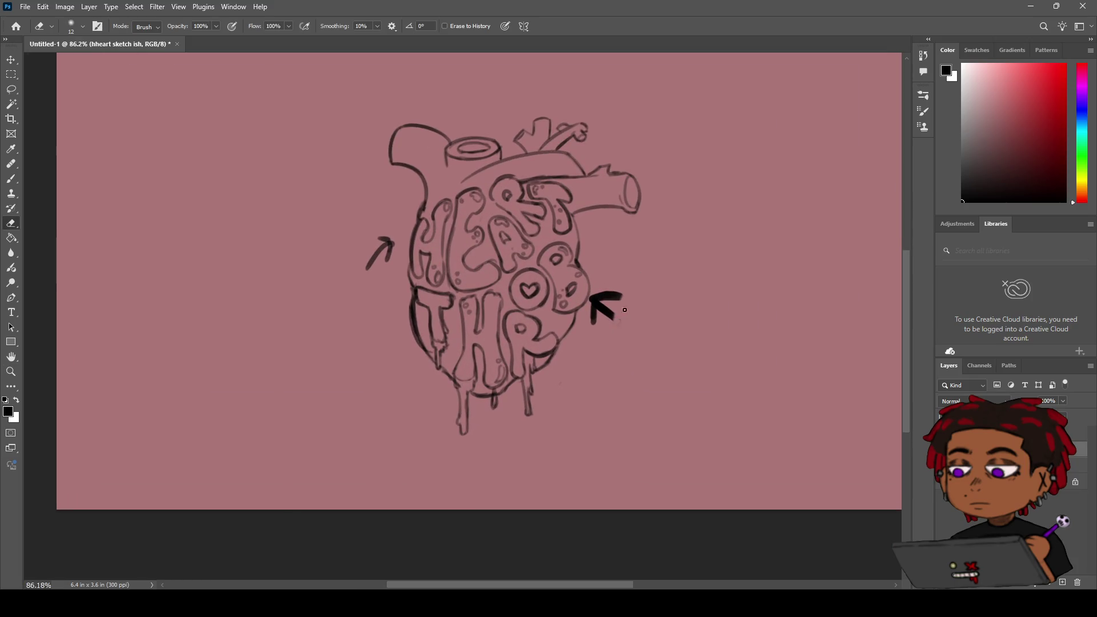
Step: Erase the arrows right and left of the heart and show the paper-sketch reference
left_click_drag(615, 307, 603, 306)
mouse_move(384, 245)
left_mouse_down()
mouse_move(386, 272)
mouse_move(369, 250)
mouse_move(355, 272)
mouse_move(391, 244)
mouse_move(487, 397)
left_mouse_up()
key("z")
key("e")
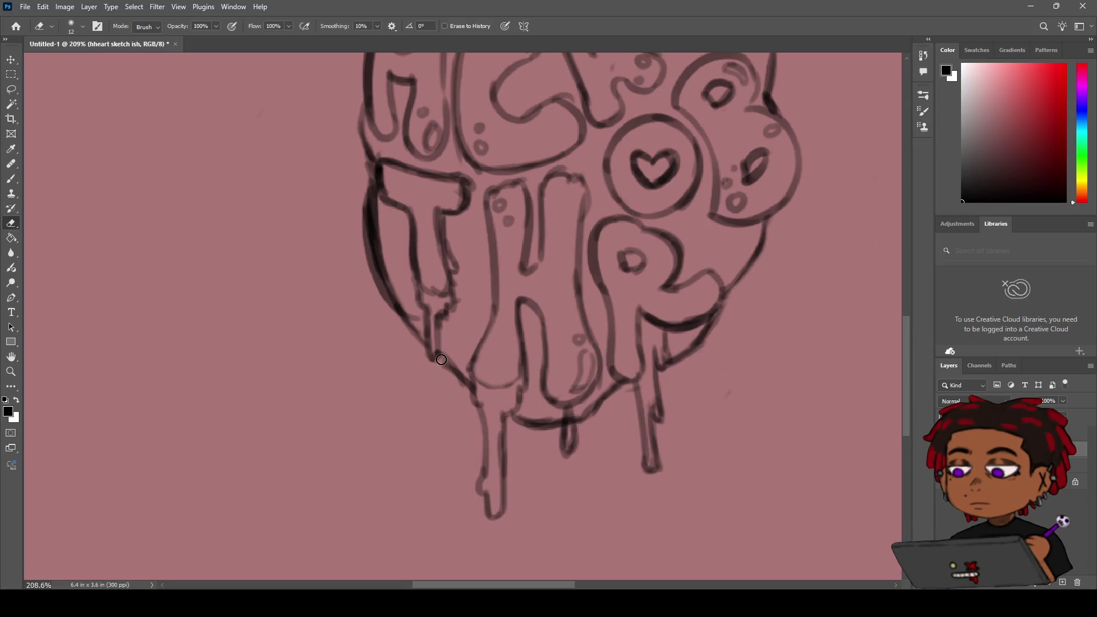
key("z")
left_click_drag(435, 349, 436, 333)
key("ctrl+comma")
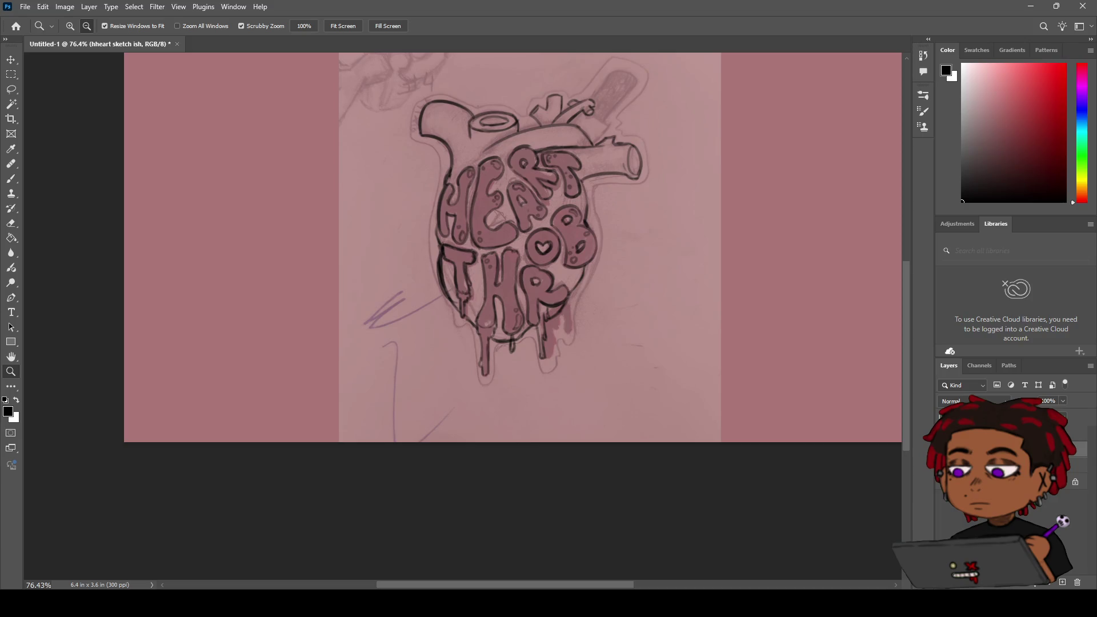
Step: Hide the paper-sketch reference and erase the faint stray mark beside the R
key("ctrl+comma")
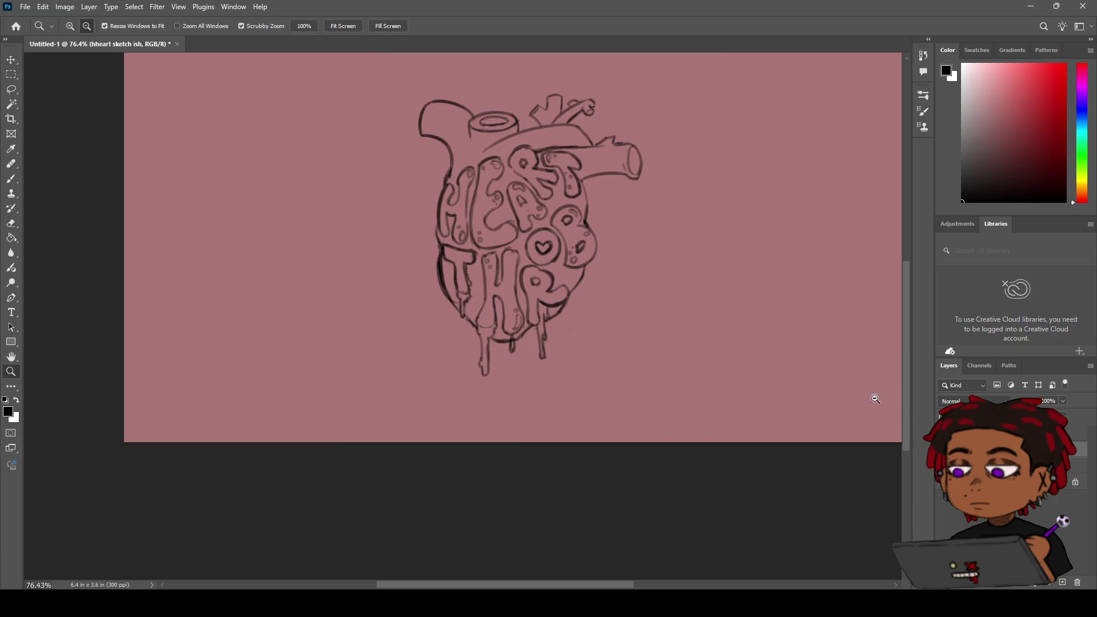
mouse_move(585, 218)
left_mouse_down()
mouse_move(566, 212)
mouse_move(605, 183)
mouse_move(583, 204)
mouse_move(597, 194)
left_mouse_up()
key("e")
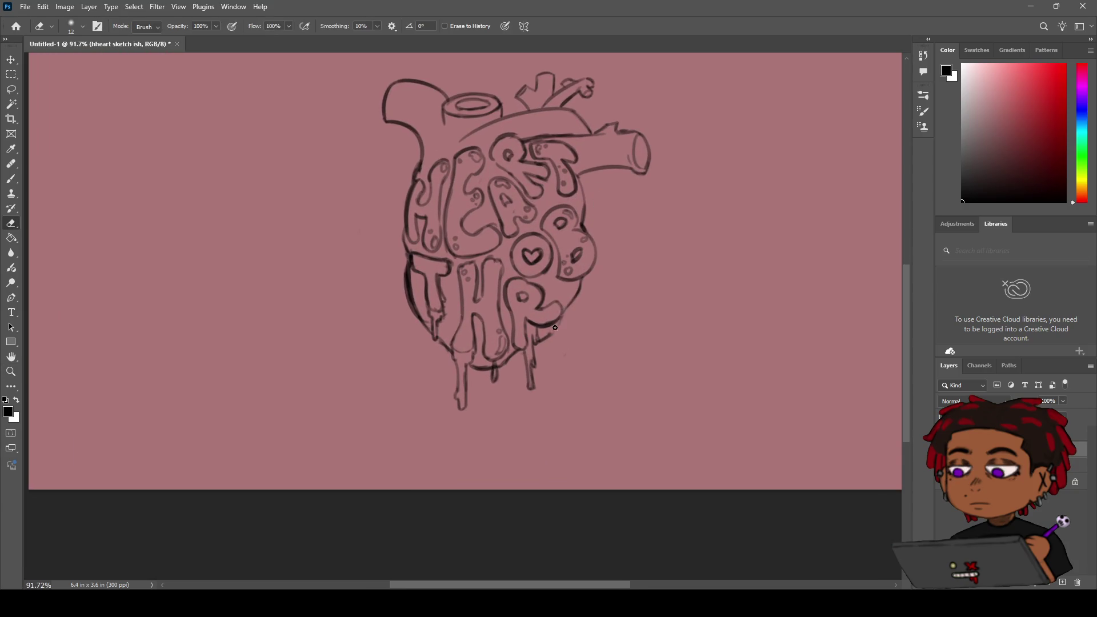
left_click_drag(578, 291, 545, 332)
Step: Try several strokes for the heart's right outline down to the R, undoing each
key("b")
key("ctrl+z")
key("ctrl+z")
left_click_drag(580, 276, 558, 317)
key("ctrl+z")
left_click_drag(581, 278, 543, 337)
key("ctrl+z")
left_click_drag(581, 279, 543, 338)
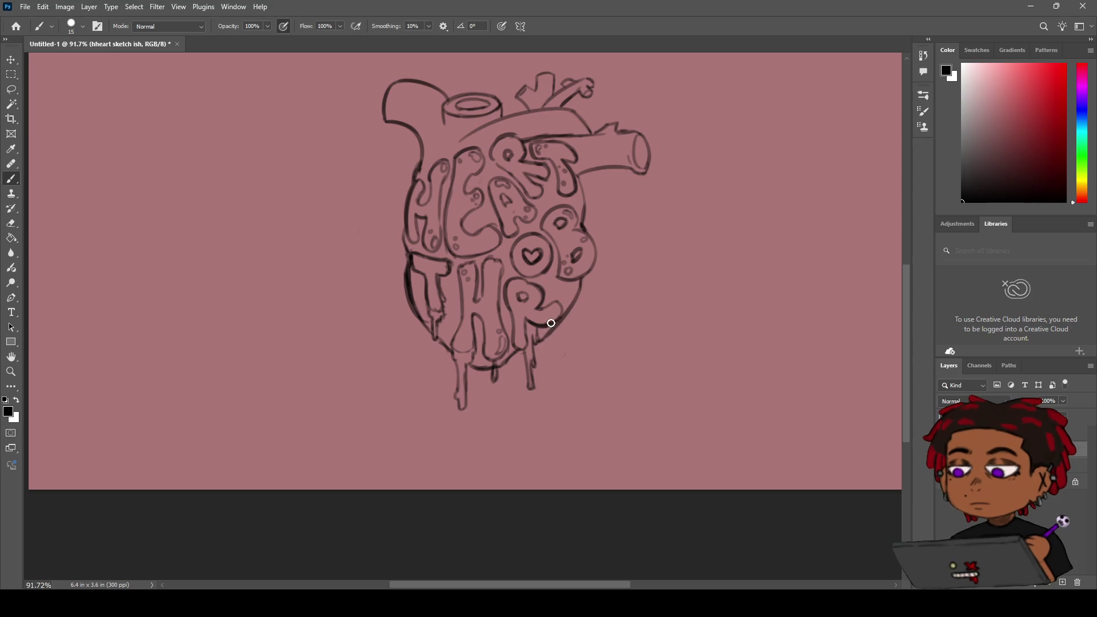
key("ctrl+z")
left_click_drag(582, 279, 541, 342)
key("ctrl+z")
Step: Trace the heart's right outline in one stroke from the B to the R's drip
key("z")
left_click(583, 285, "alt")
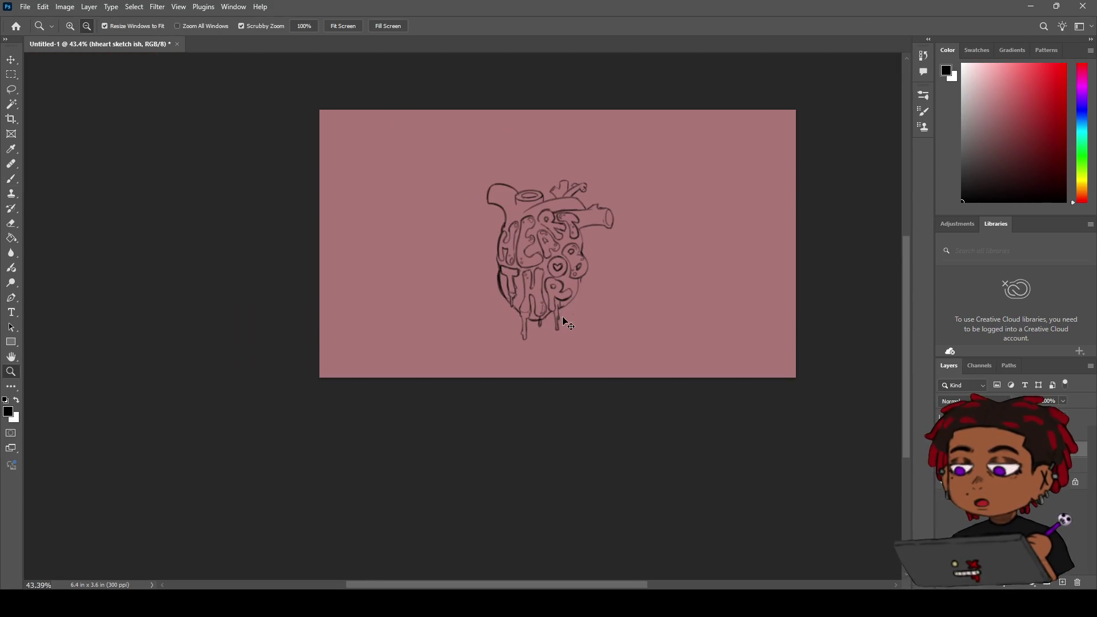
left_click_drag(568, 284, 629, 259)
key("b")
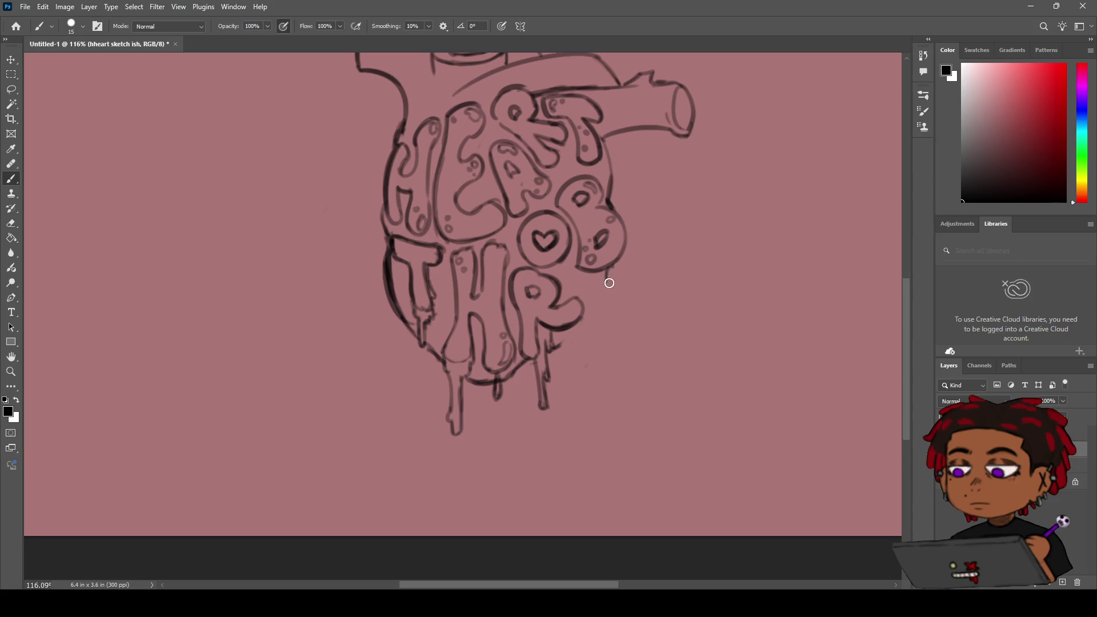
mouse_move(613, 264)
left_mouse_down()
mouse_move(569, 341)
mouse_move(547, 353)
left_mouse_up()
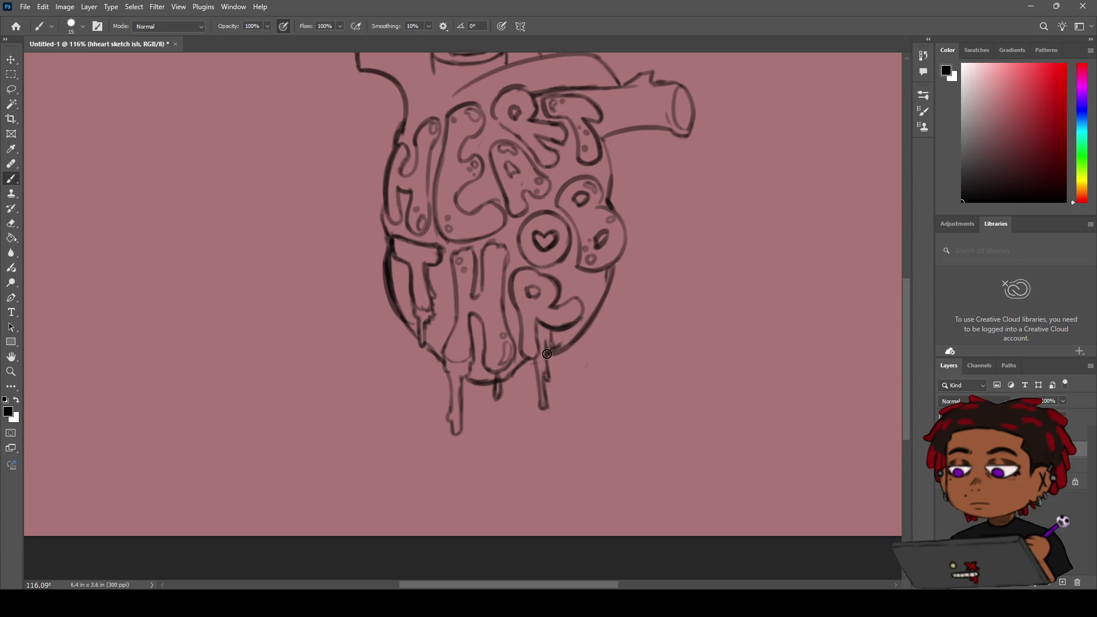
key("e")
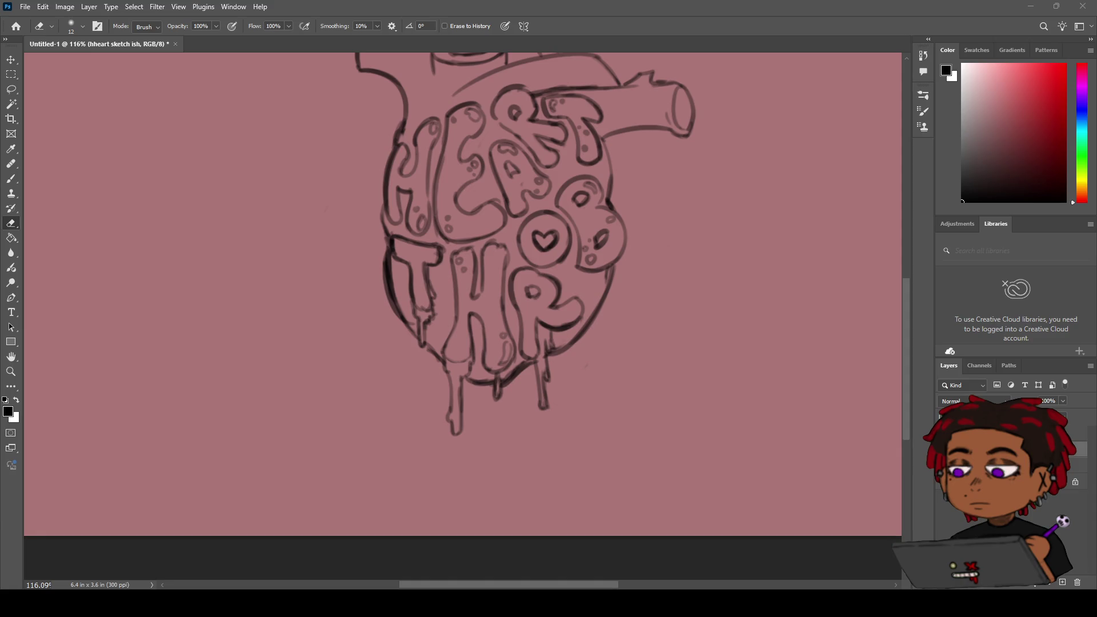
key("alt")
scroll(521, 284, "down", 4)
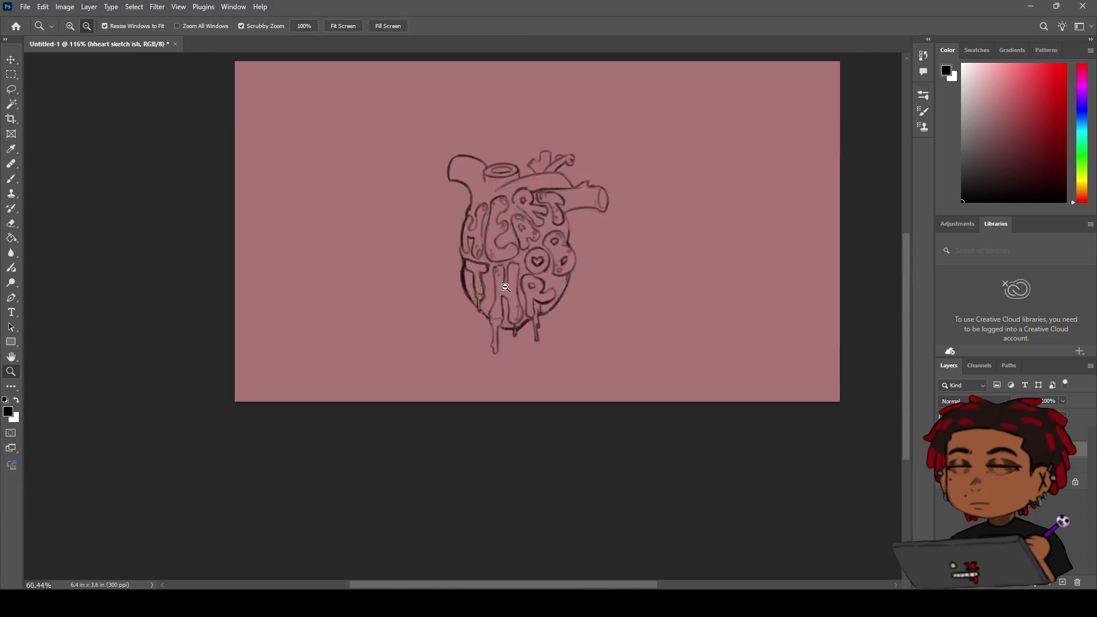
Step: Zoom so the heart fills the view and erase two outline bits between the drips
scroll(514, 288, "up", 4)
scroll(499, 292, "down", 2)
scroll(500, 292, "up", 2)
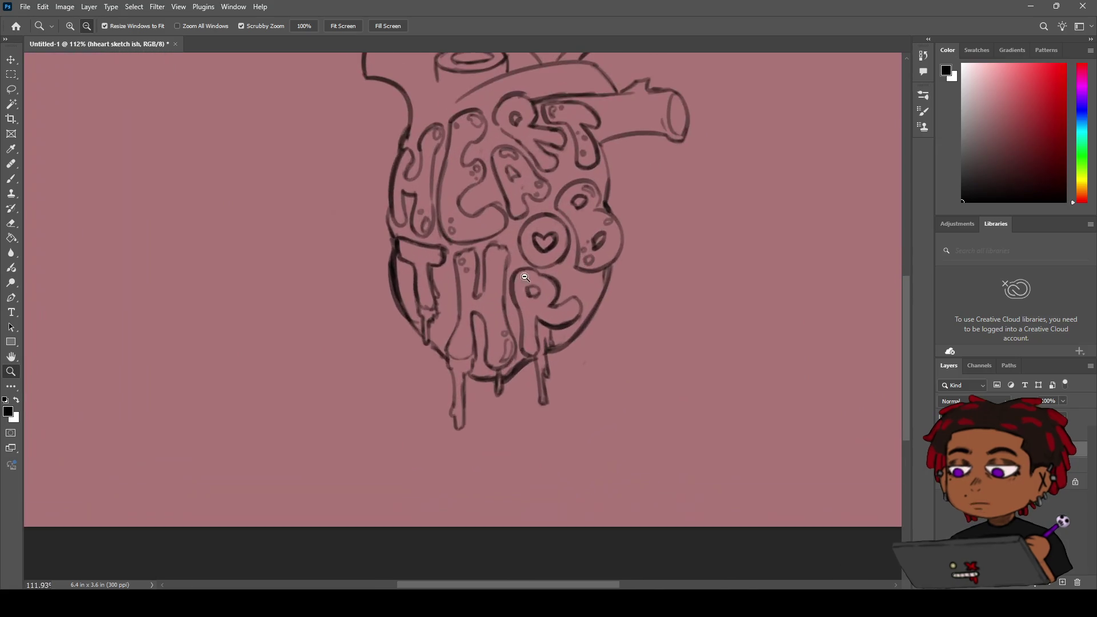
left_click_drag(514, 274, 517, 311)
key("e")
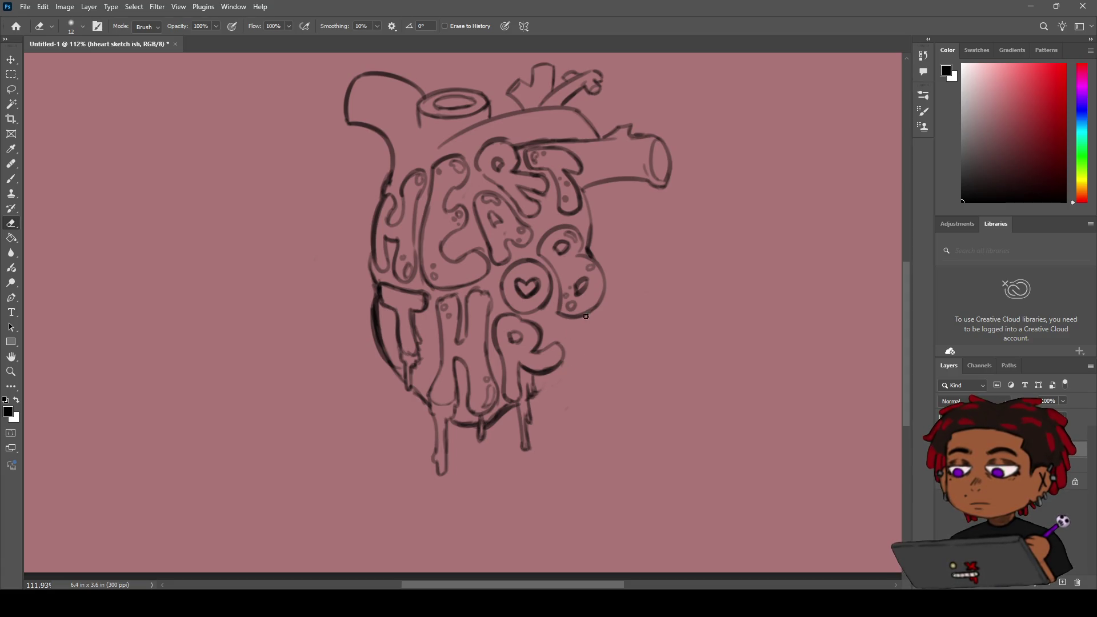
left_click_drag(508, 407, 450, 423)
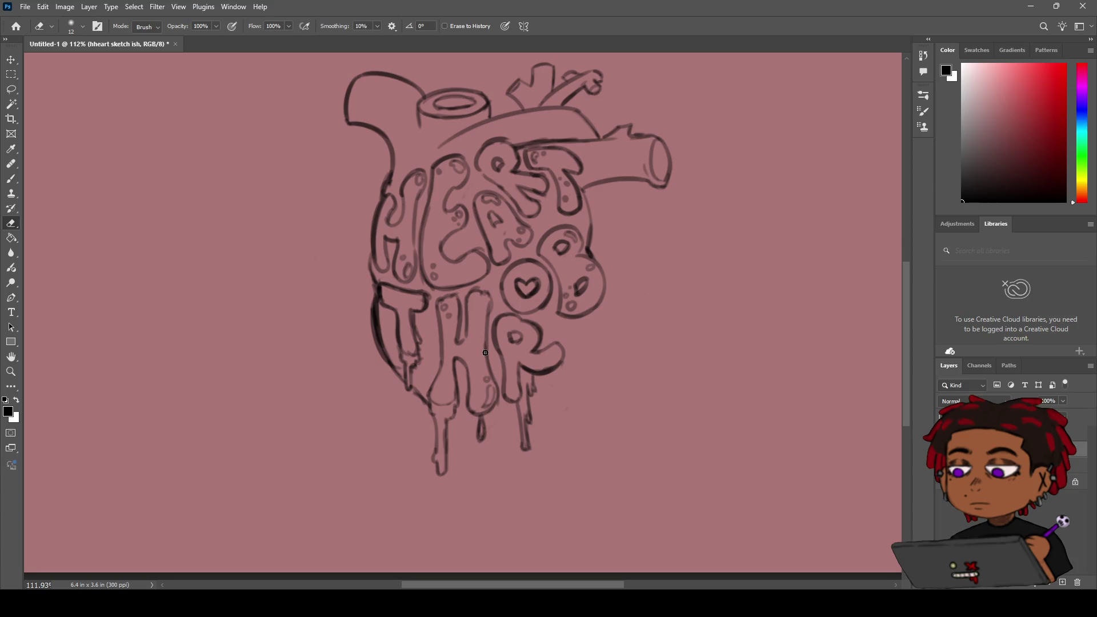
left_click_drag(432, 393, 425, 412)
Step: Turn the reference-sketch layer back on and reposition the view over the heart
key("h")
mouse_move(492, 252)
left_mouse_down()
mouse_move(491, 229)
mouse_move(624, 275)
left_mouse_up()
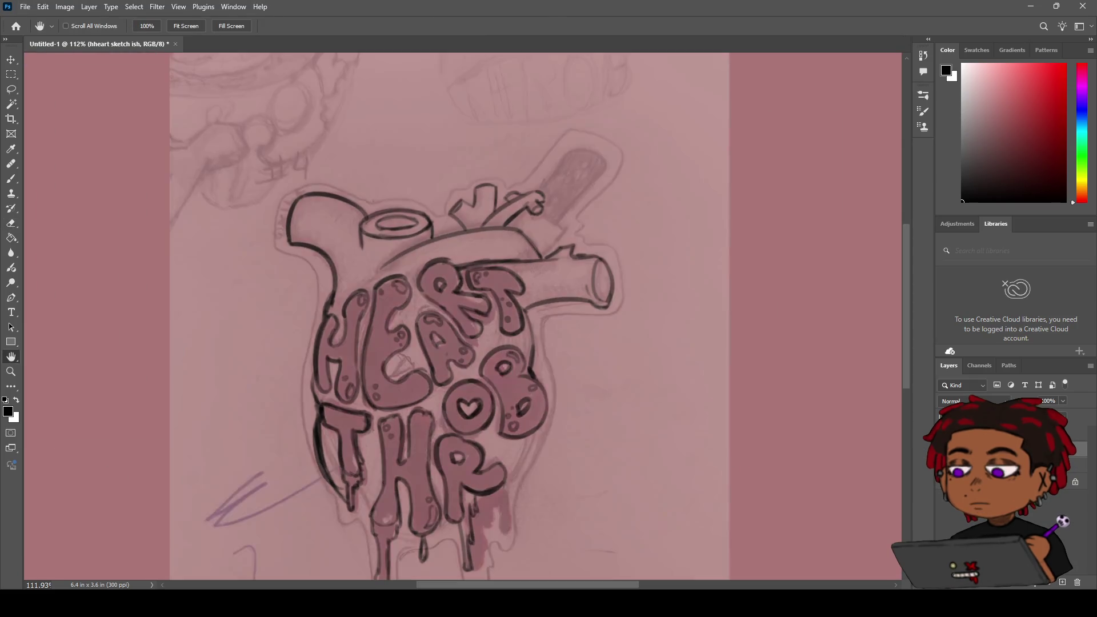
left_click(944, 457)
key("e")
key("h")
left_click_drag(441, 405, 492, 283)
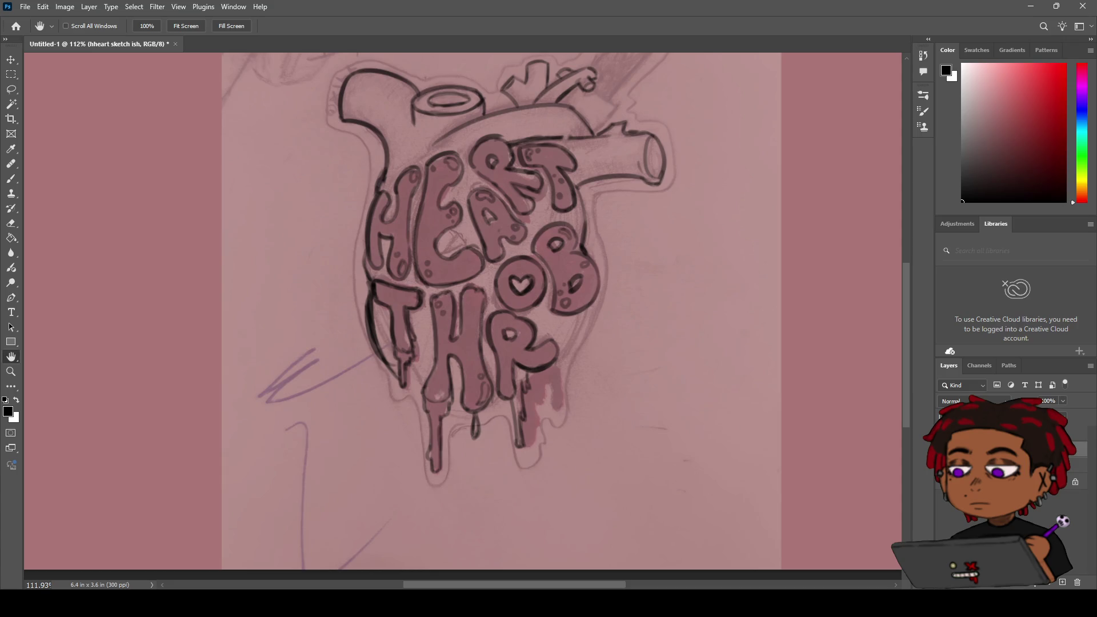
Step: Erase the outline along the T's left edge and lower-left corner
key("b")
key("e")
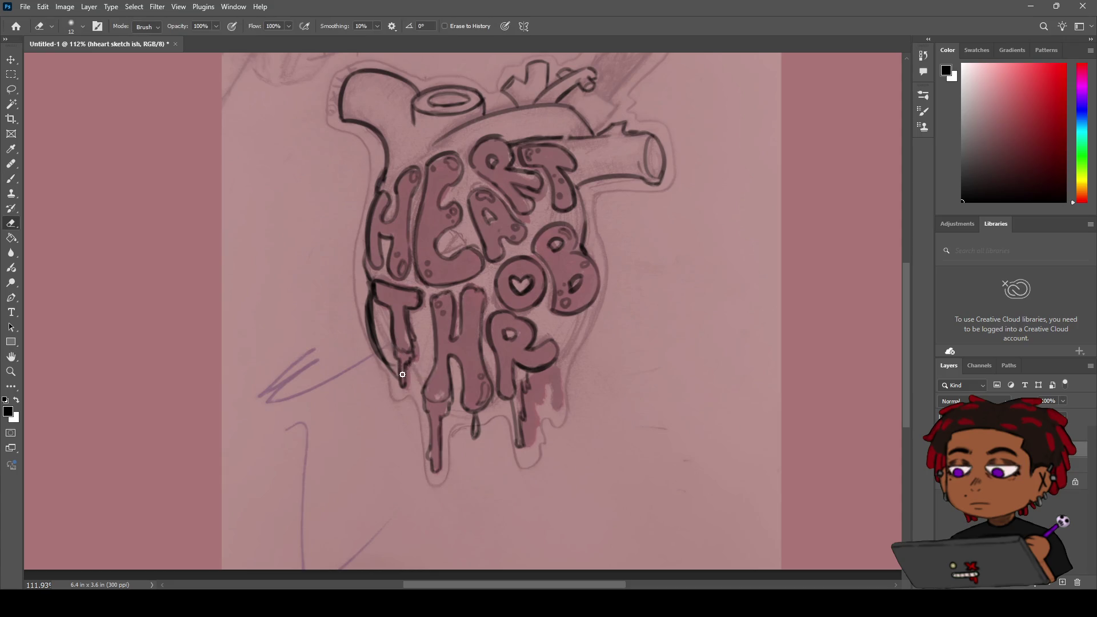
left_click_drag(398, 372, 386, 364)
mouse_move(376, 335)
left_mouse_down()
mouse_move(370, 304)
mouse_move(379, 361)
left_mouse_up()
Step: Redraw the T's left edge darker and add a short stroke at the H's lower-left
key("b")
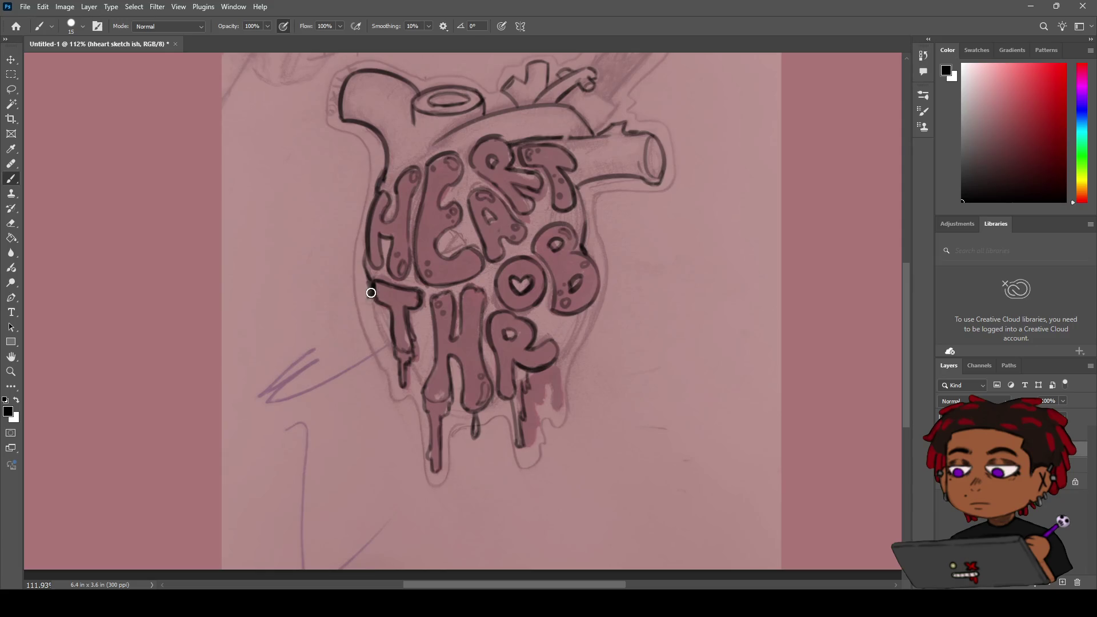
mouse_move(375, 296)
left_mouse_down()
mouse_move(378, 327)
mouse_move(393, 341)
left_mouse_up()
left_click_drag(373, 291, 390, 340)
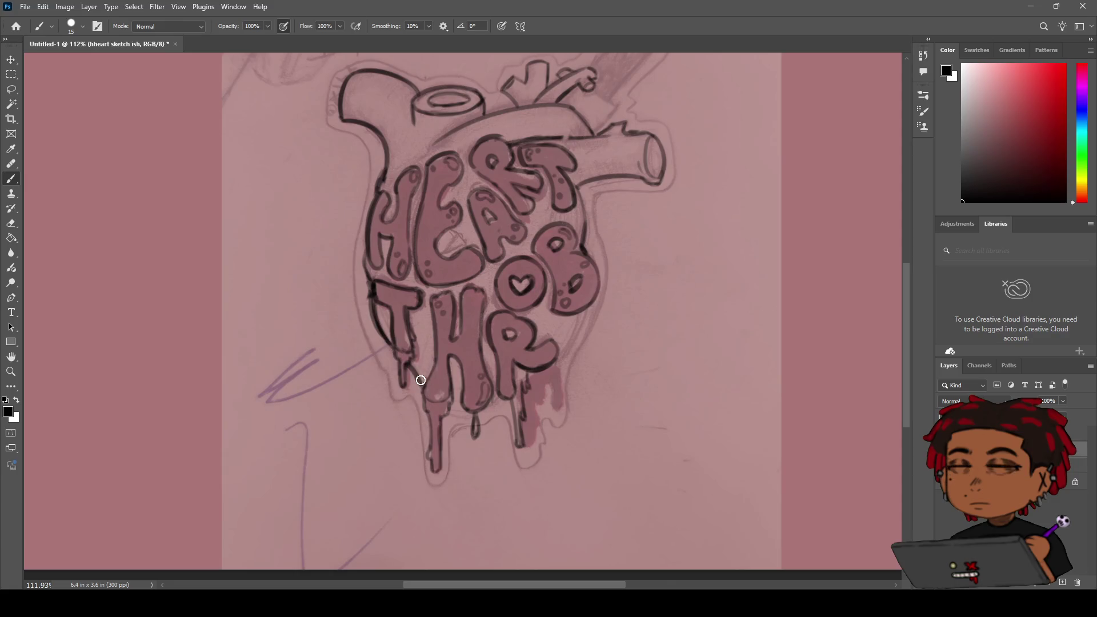
left_click_drag(407, 367, 430, 393)
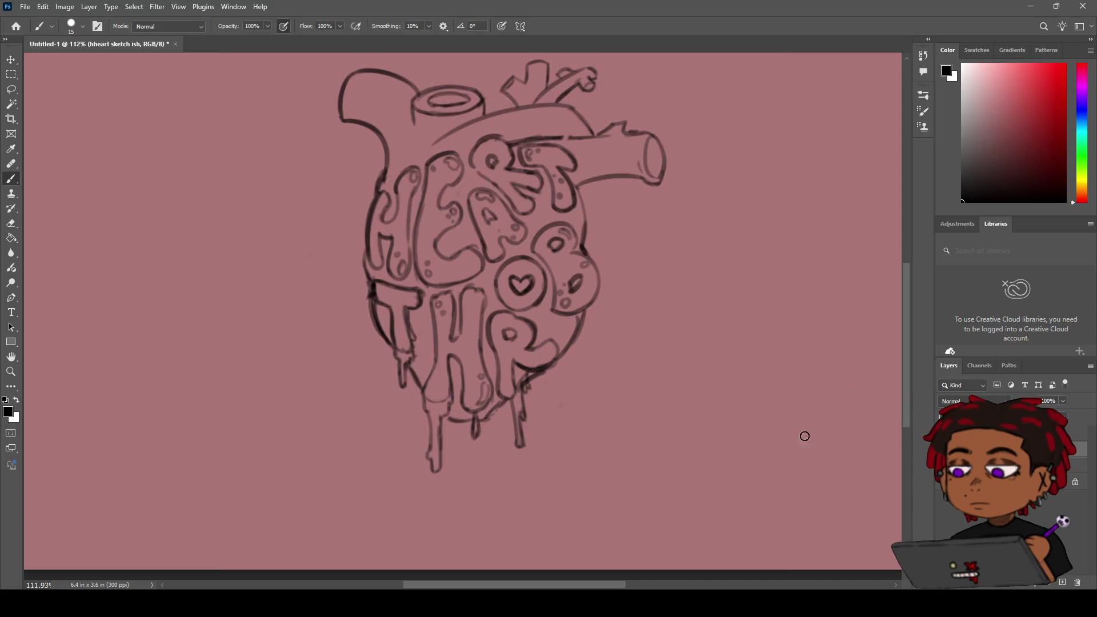
Step: Zoom in on the drips under the lettering and undo the stroke under the R
key("z")
mouse_move(597, 334)
left_mouse_down()
mouse_move(533, 365)
mouse_move(599, 332)
left_mouse_up()
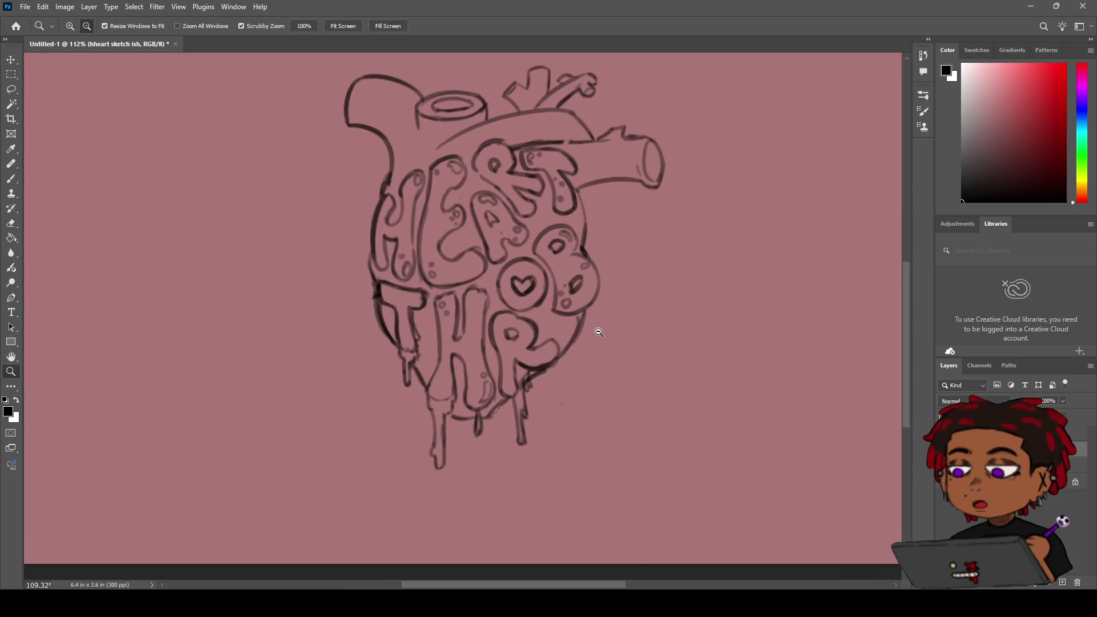
scroll(599, 331, "up", 3)
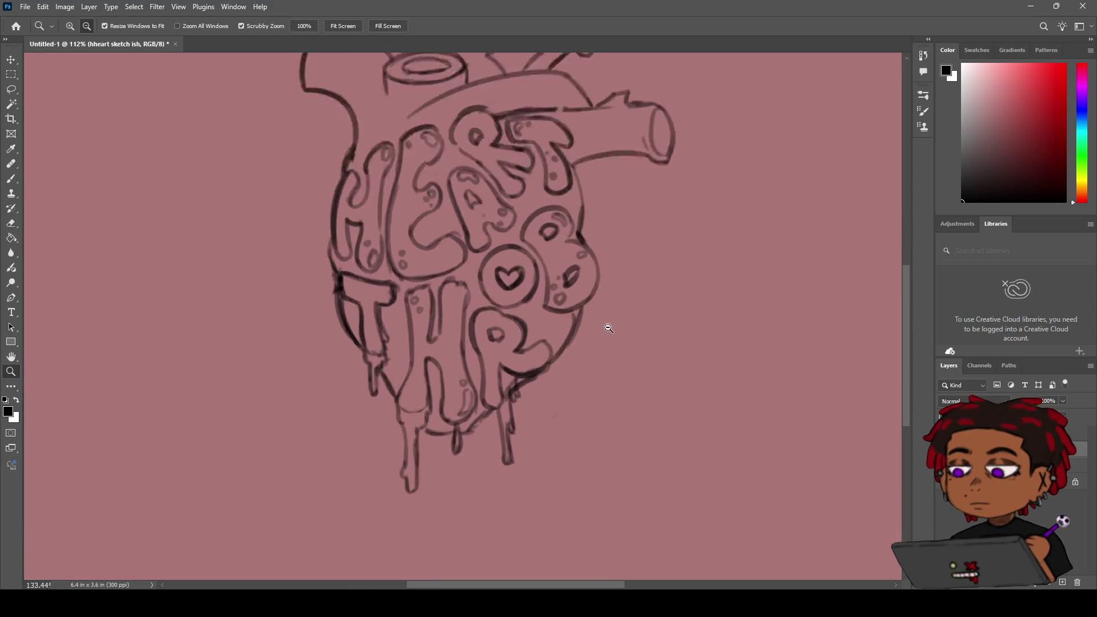
scroll(608, 328, "up", 2)
key("e")
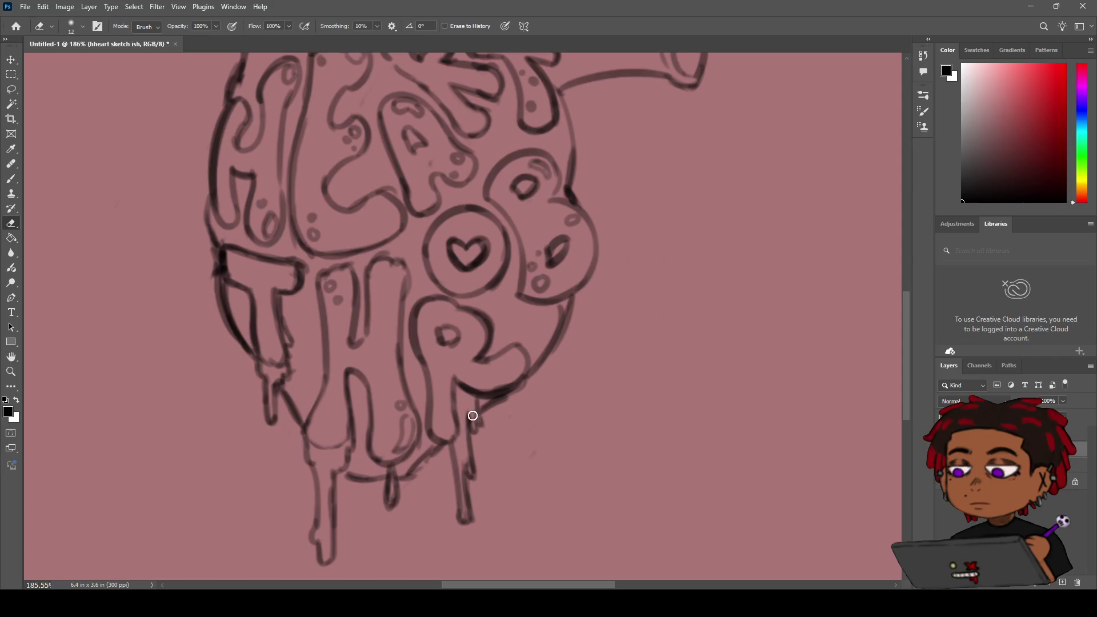
key("z")
left_click_drag(470, 416, 407, 407)
left_click_drag(469, 356, 528, 355)
key("space")
mouse_move(437, 438)
left_mouse_down()
mouse_move(492, 362)
mouse_move(474, 383)
mouse_move(425, 381)
left_mouse_up()
key("b")
key("ctrl+z")
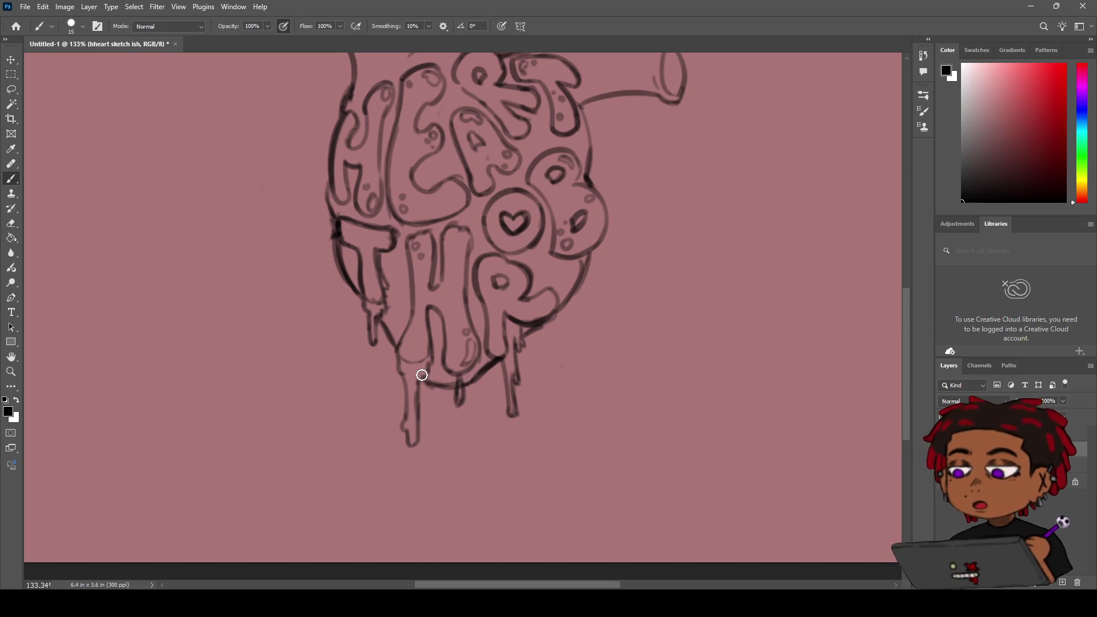
Step: Zoom in close on the lettering and erase to thin the heavy outline on the T's left edge
key("e")
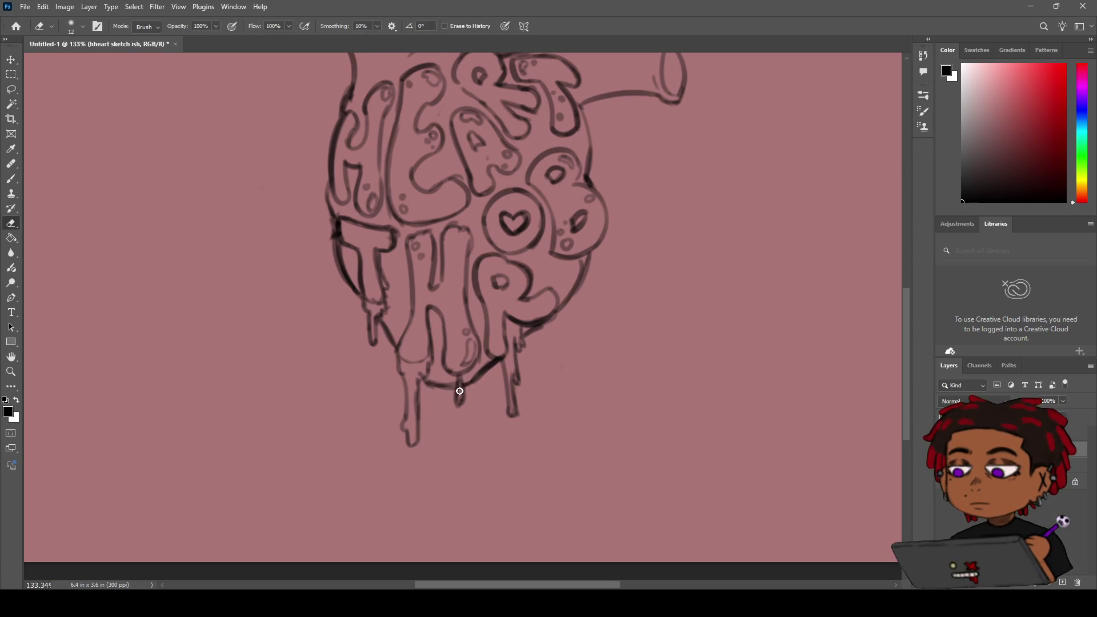
key("z")
mouse_move(460, 392)
left_mouse_down()
mouse_move(430, 372)
mouse_move(475, 335)
left_mouse_up()
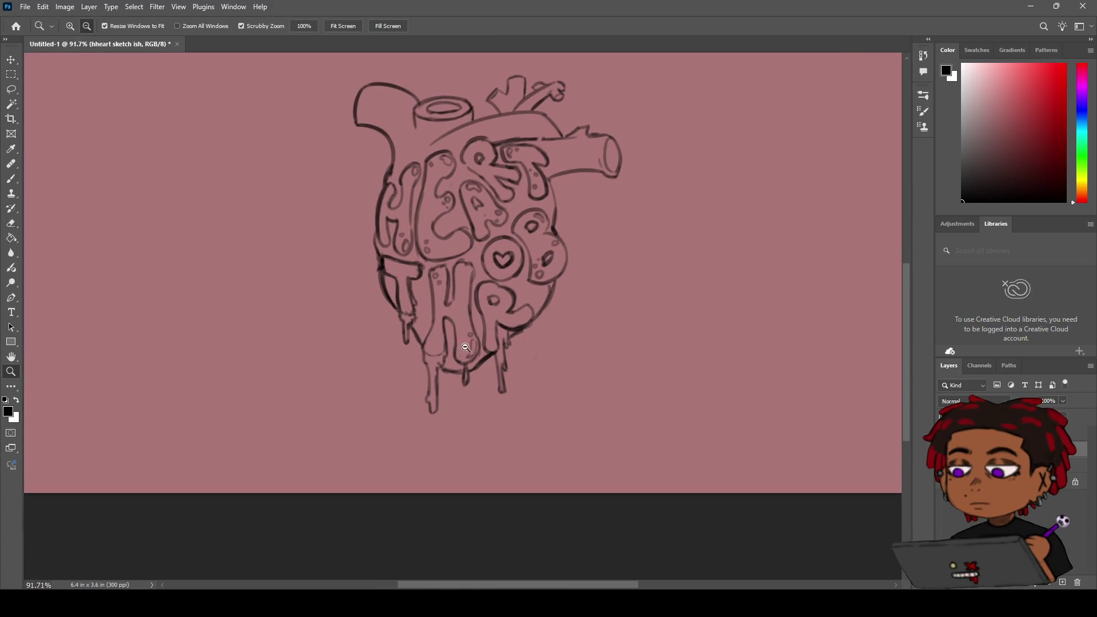
key("h")
mouse_move(532, 266)
left_mouse_down()
mouse_move(508, 344)
mouse_move(518, 334)
left_mouse_up()
key("z")
left_click_drag(462, 360, 538, 309)
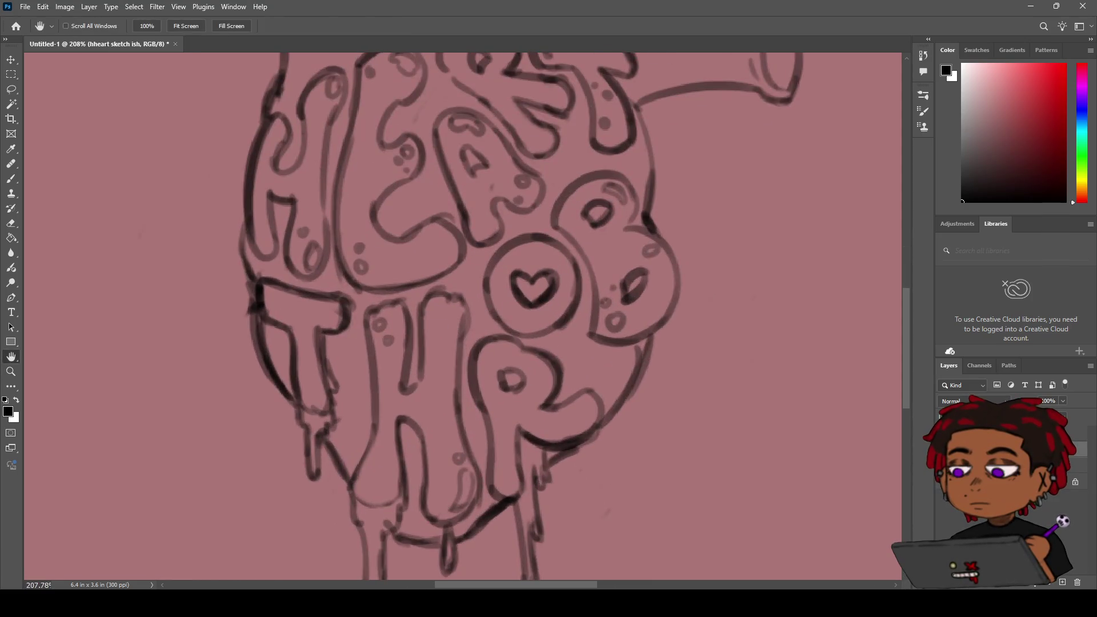
scroll(487, 315, "left", 5)
key("e")
mouse_move(373, 300)
left_mouse_down()
mouse_move(374, 288)
mouse_move(381, 363)
left_mouse_up()
Step: Zoom out to the whole heart and show the reference photo over the sketch
key("z")
left_click(338, 325, "alt")
scroll(339, 324, "up", 3)
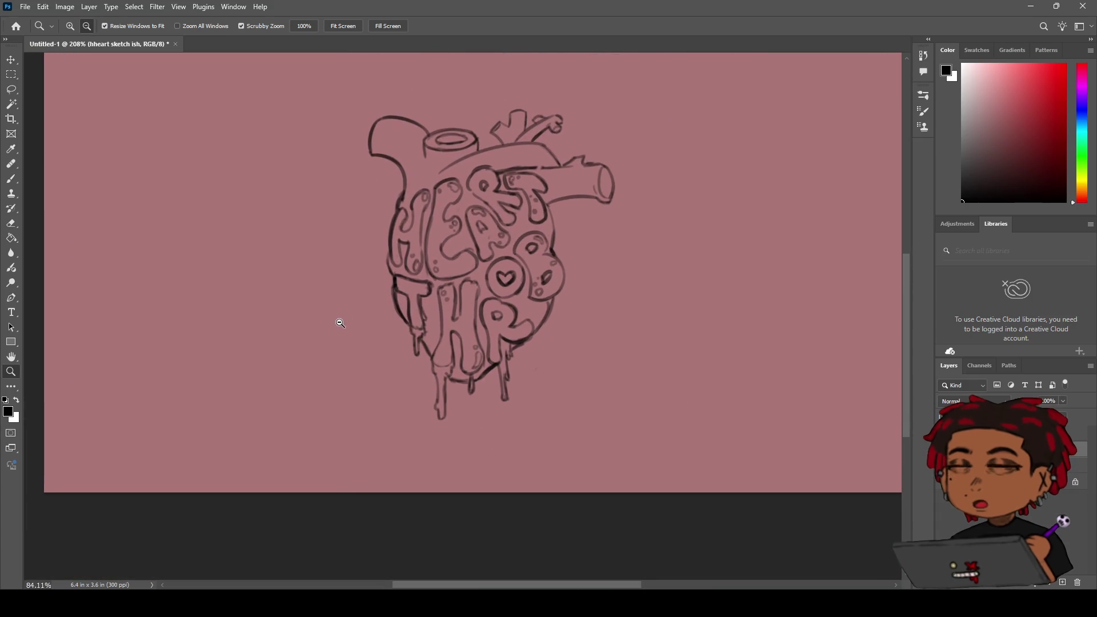
scroll(341, 321, "up", 1)
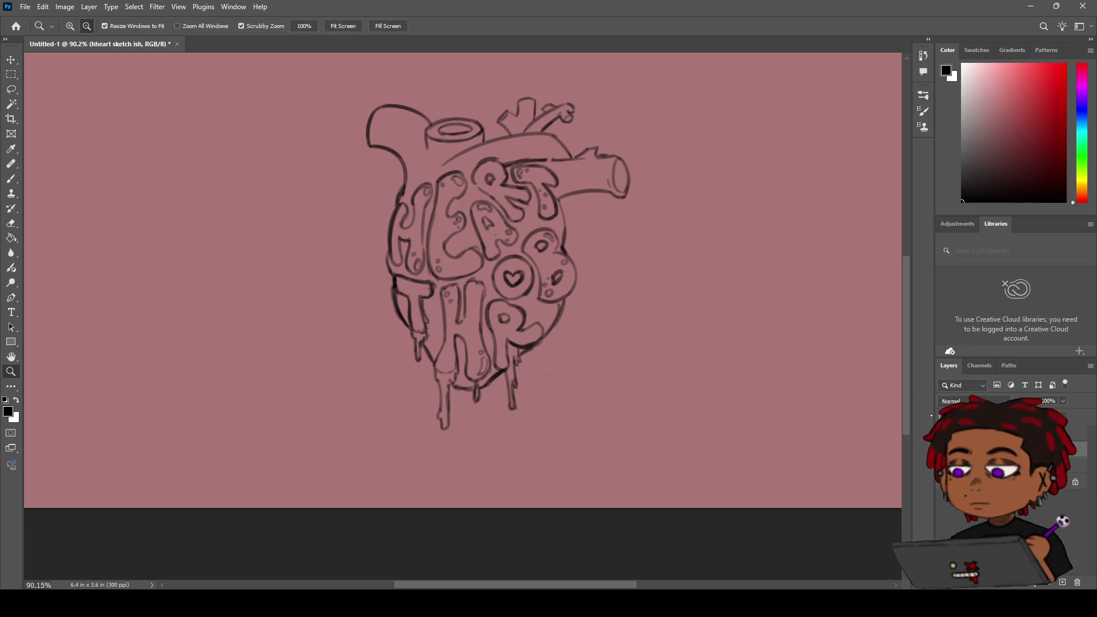
left_click(943, 465)
Step: Draw a small splash mark and a teardrop droplet left of the heart, undoing the filled-in version
key("b")
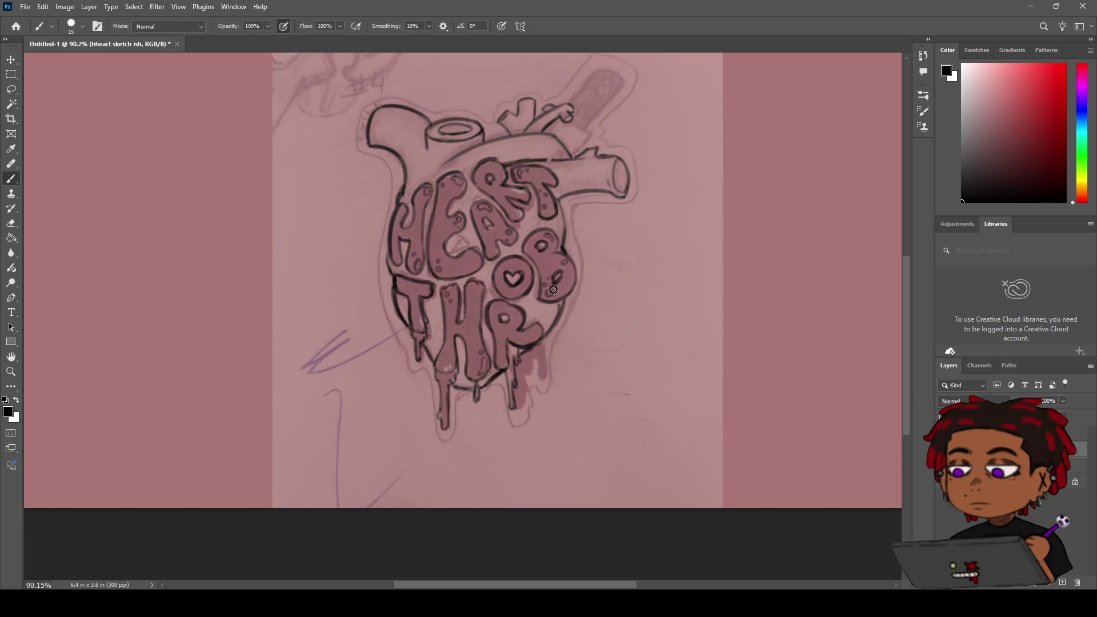
left_click_drag(359, 266, 378, 270)
left_click(943, 465)
key("ctrl+comma")
key("ctrl+comma")
left_click_drag(380, 269, 358, 268)
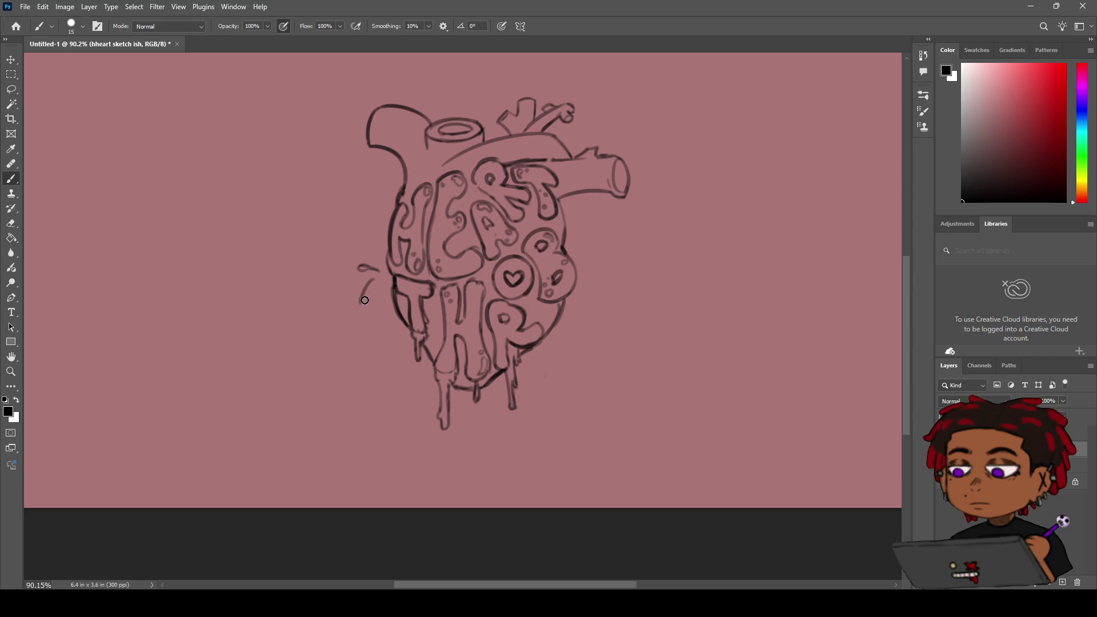
left_click_drag(370, 279, 374, 282)
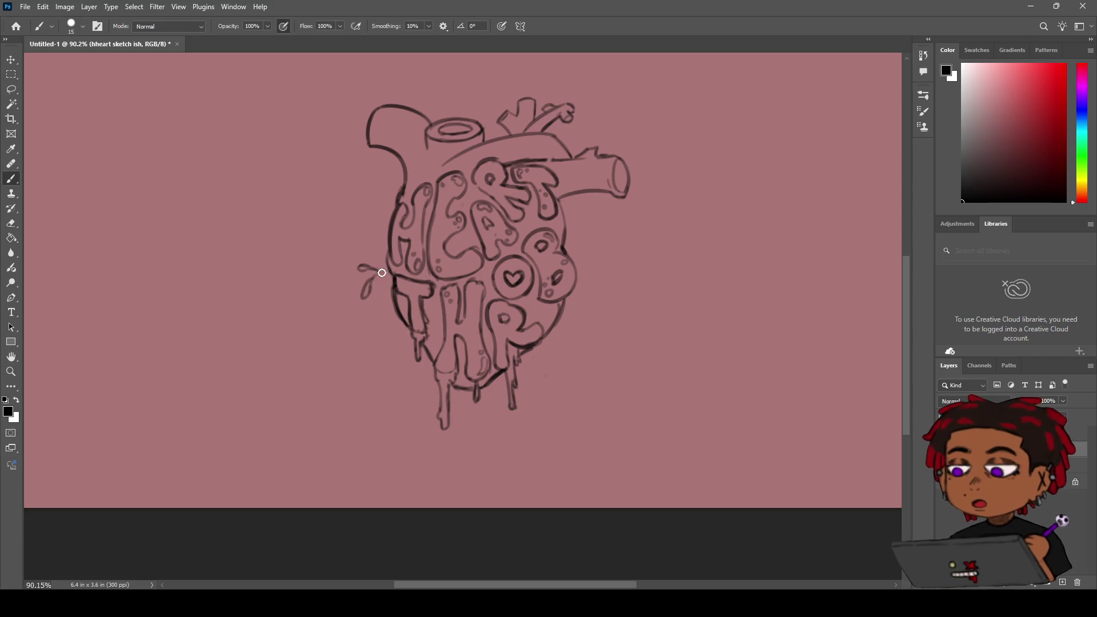
mouse_move(374, 277)
left_mouse_down()
mouse_move(364, 297)
mouse_move(373, 290)
left_mouse_up()
key("ctrl+z")
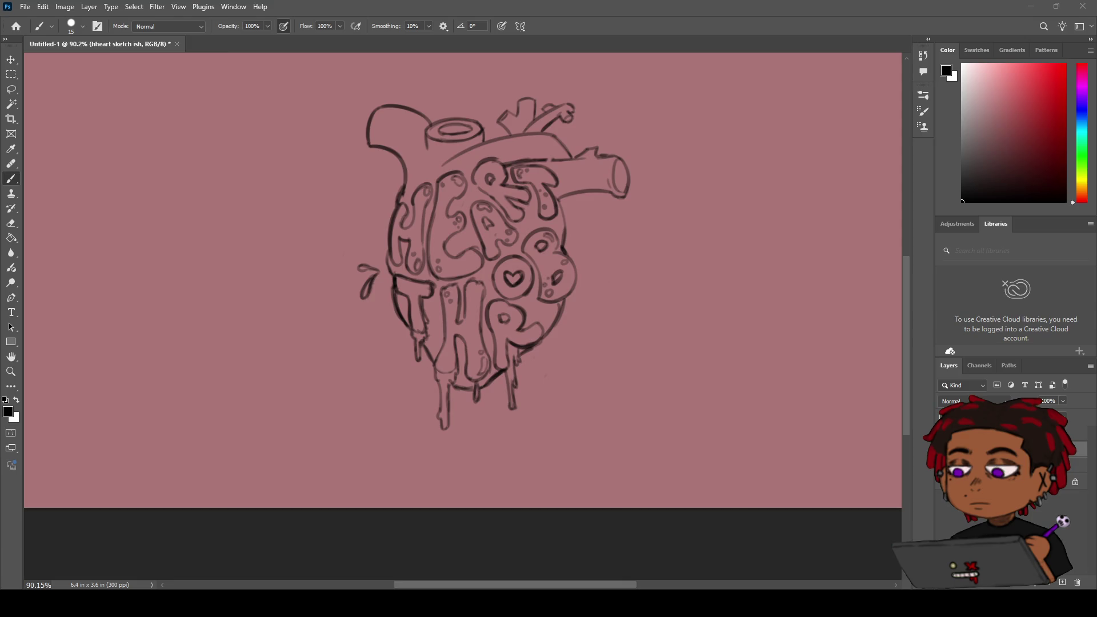
Step: Try a splash droplet right of the heart, then undo the curved stroke
key("alt")
mouse_move(567, 245)
left_mouse_down()
mouse_move(593, 223)
mouse_move(572, 228)
mouse_move(598, 239)
mouse_move(591, 258)
left_mouse_up()
key("ctrl+z")
key("ctrl+z")
key("ctrl+z")
key("ctrl+z")
Step: Zoom out to review the whole drawing and select the Colour layer
key("z")
mouse_move(587, 249)
left_mouse_down()
mouse_move(523, 237)
mouse_move(572, 225)
mouse_move(546, 239)
left_mouse_up()
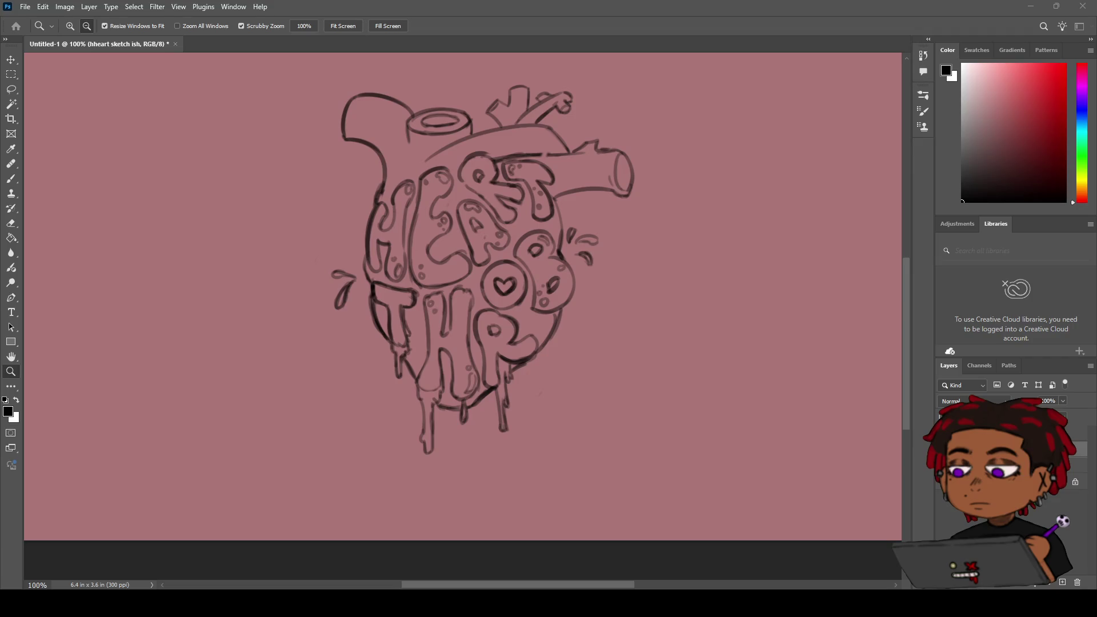
key("alt+bracketleft")
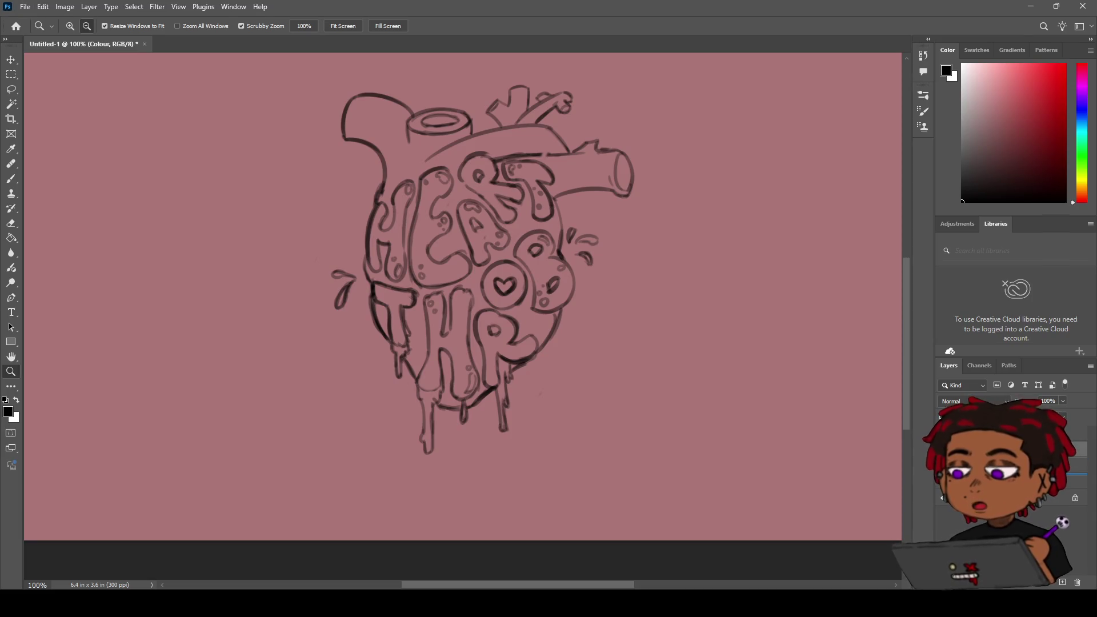
key("ctrl+shift+alt+n")
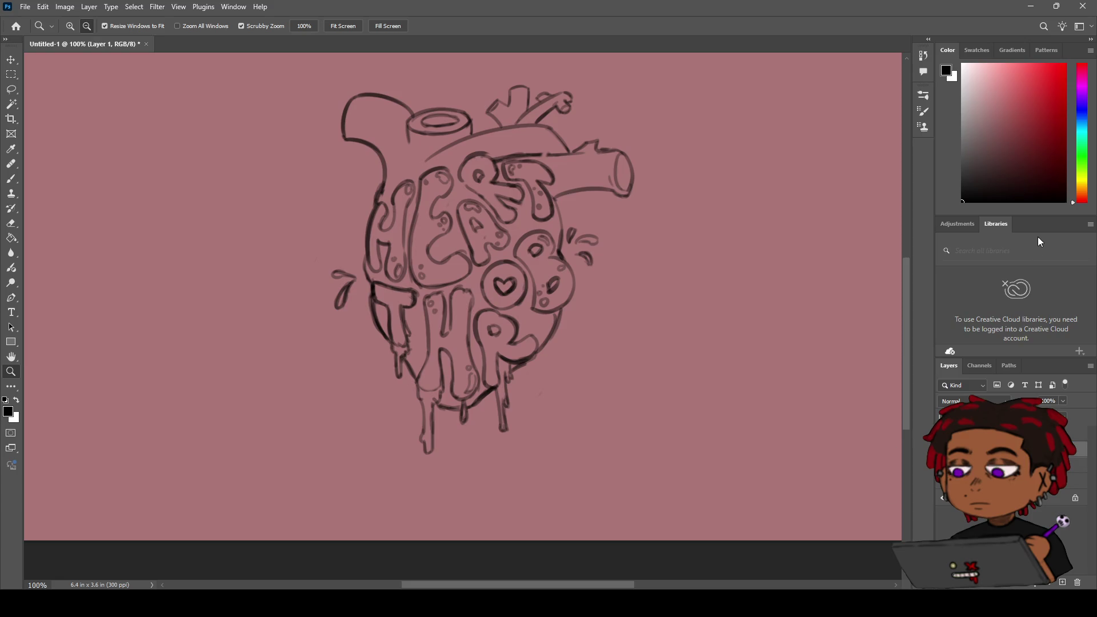
key("Return")
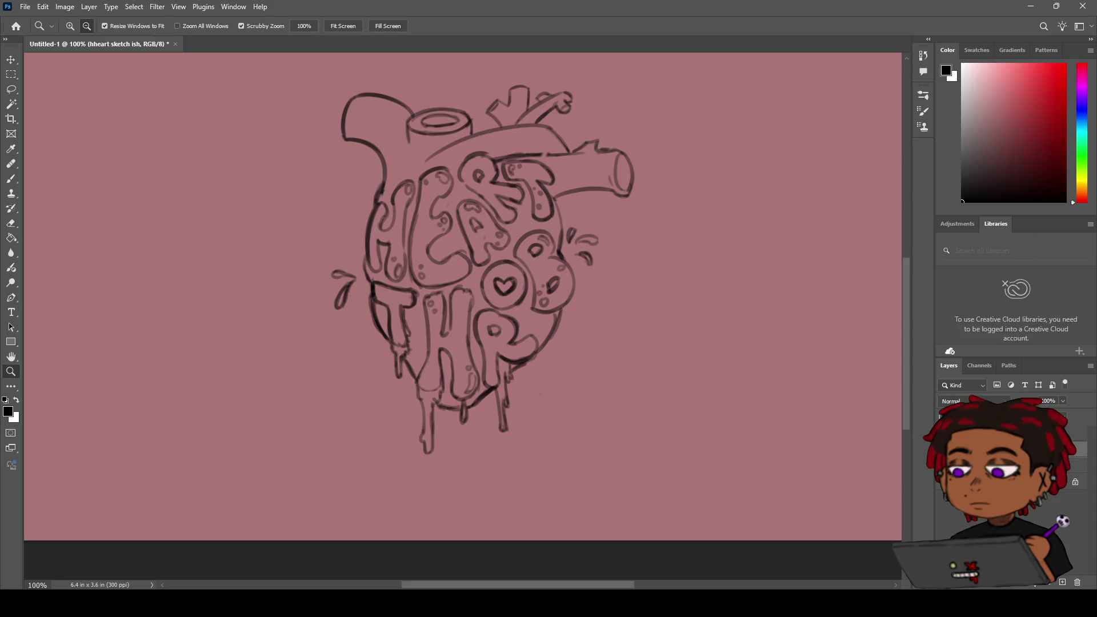
left_click(1074, 464)
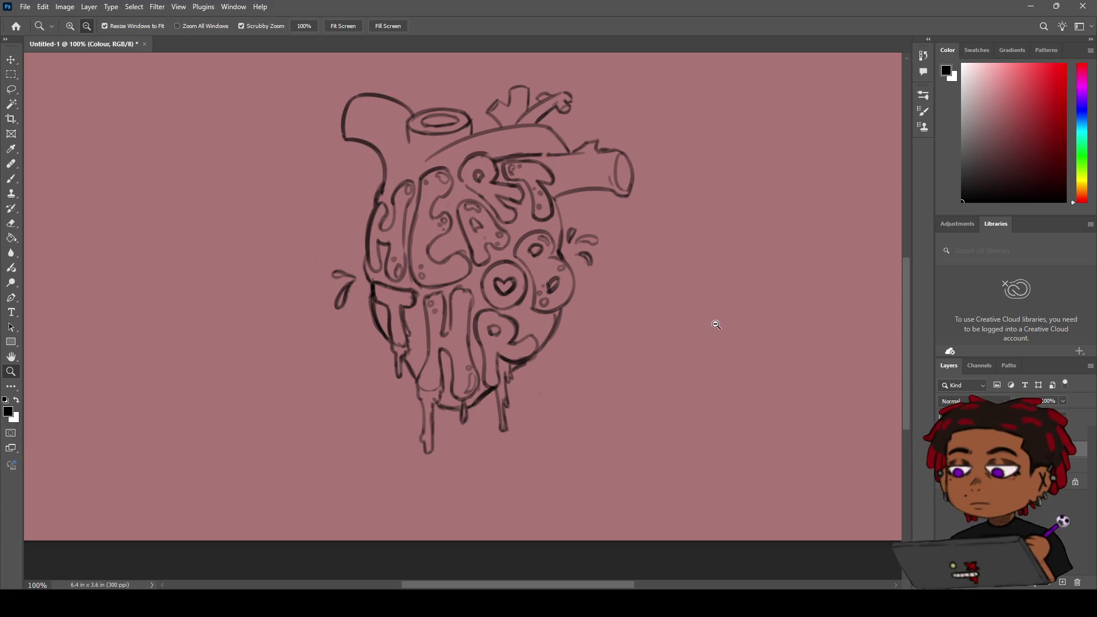
key("alt+bracketleft")
key("alt+bracketleft")
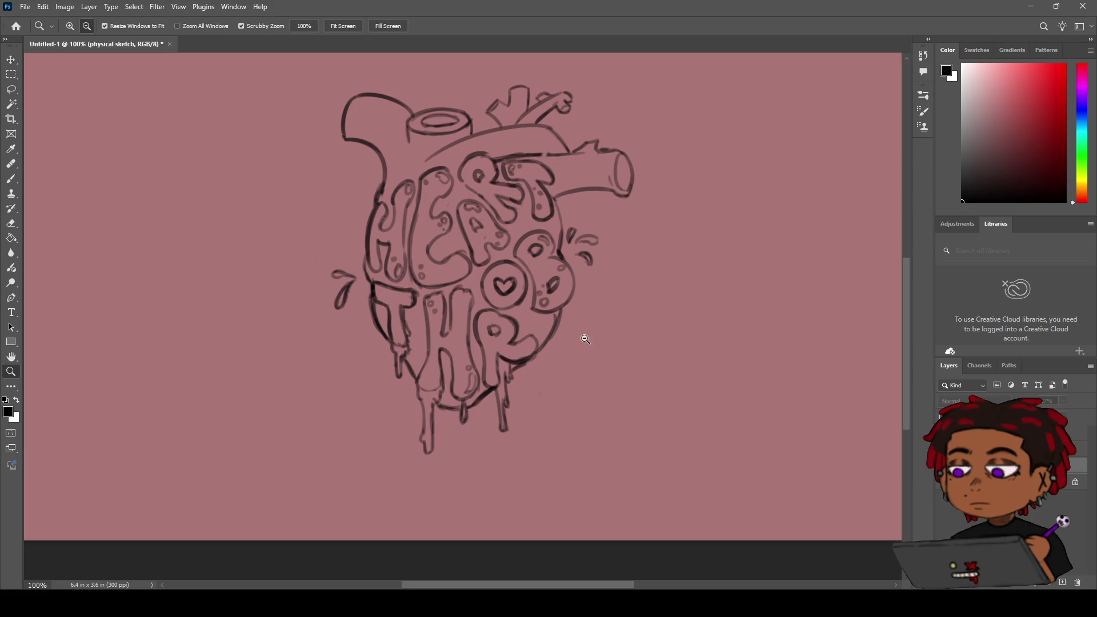
key("b")
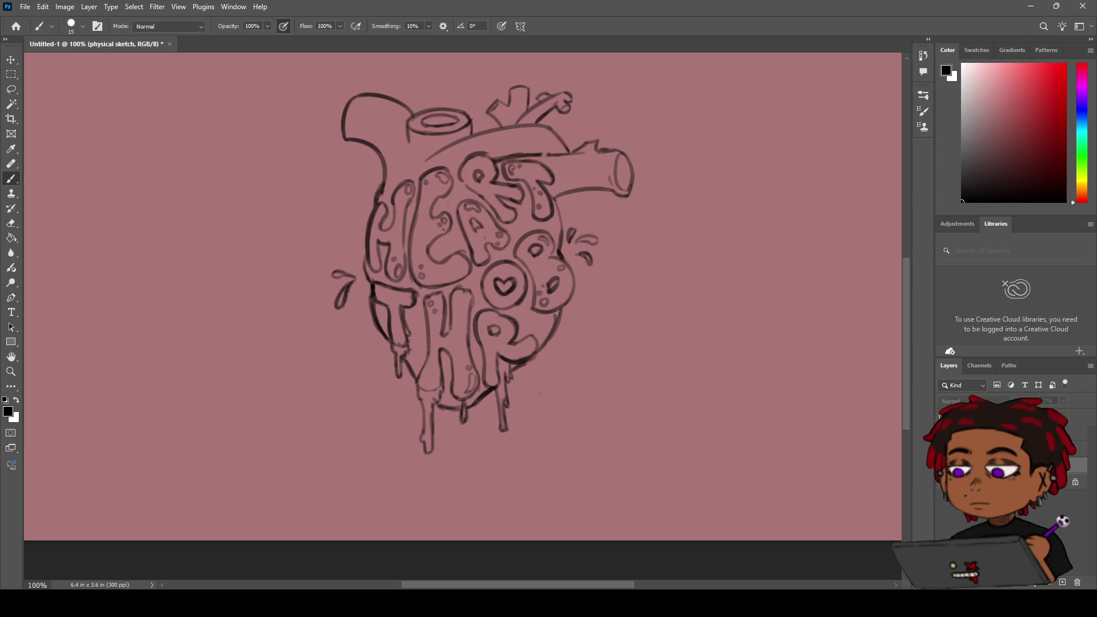
key("alt+bracketright")
key("alt+bracketright")
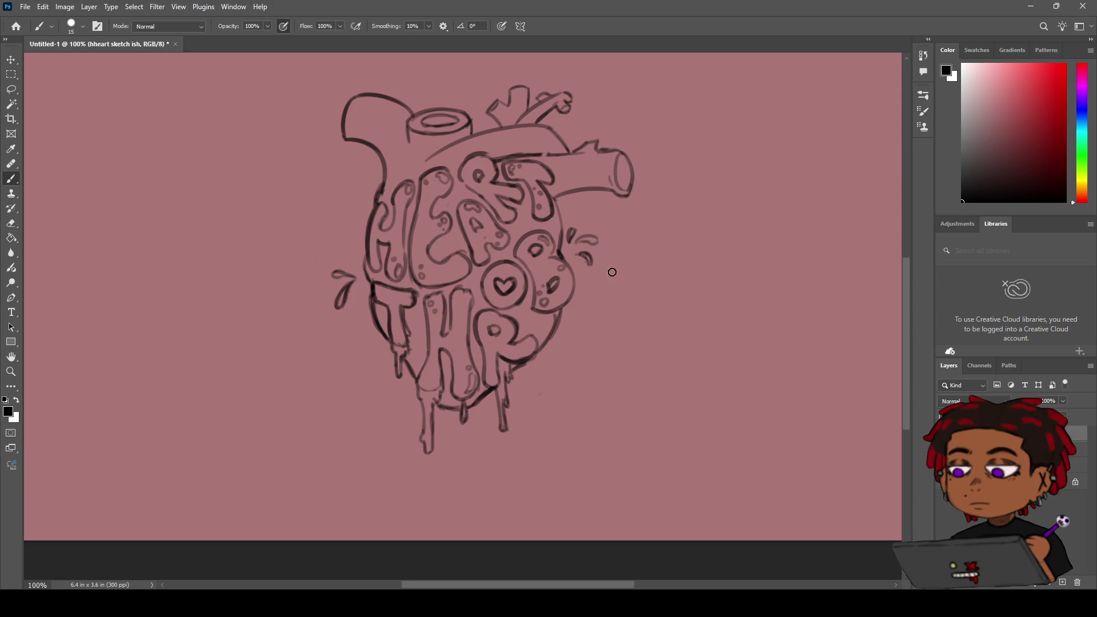
left_click_drag(464, 284, 466, 243)
key("ctrl+z")
mouse_move(431, 210)
left_mouse_down()
mouse_move(404, 170)
mouse_move(428, 203)
left_mouse_up()
mouse_move(485, 167)
left_mouse_down()
mouse_move(455, 217)
mouse_move(492, 172)
mouse_move(472, 197)
left_mouse_up()
key("ctrl+z")
key("h")
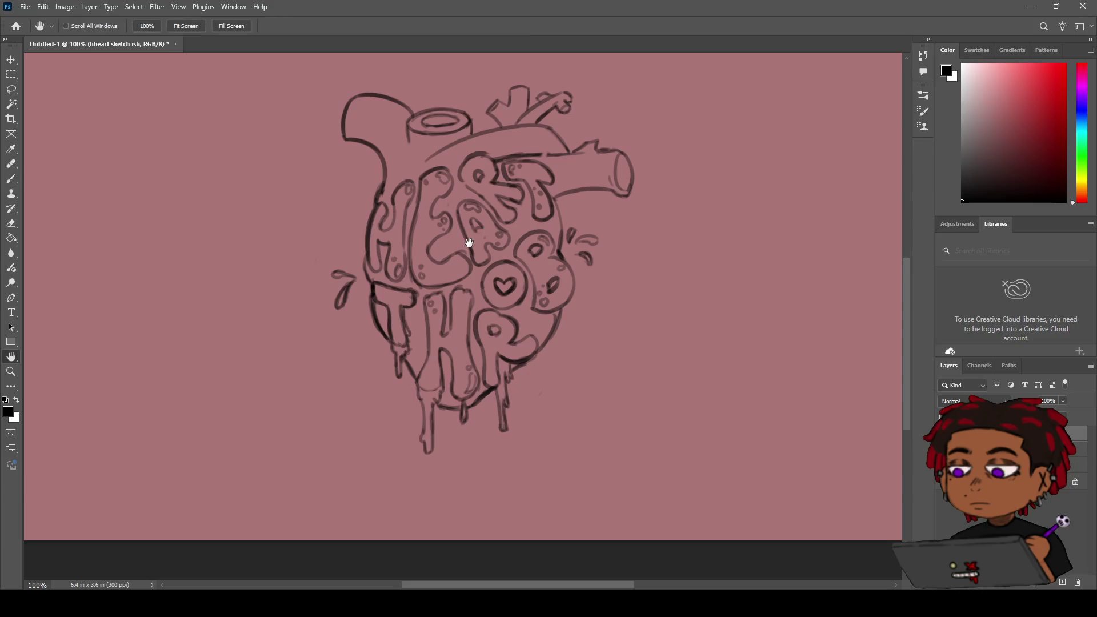
key("alt+bracketleft")
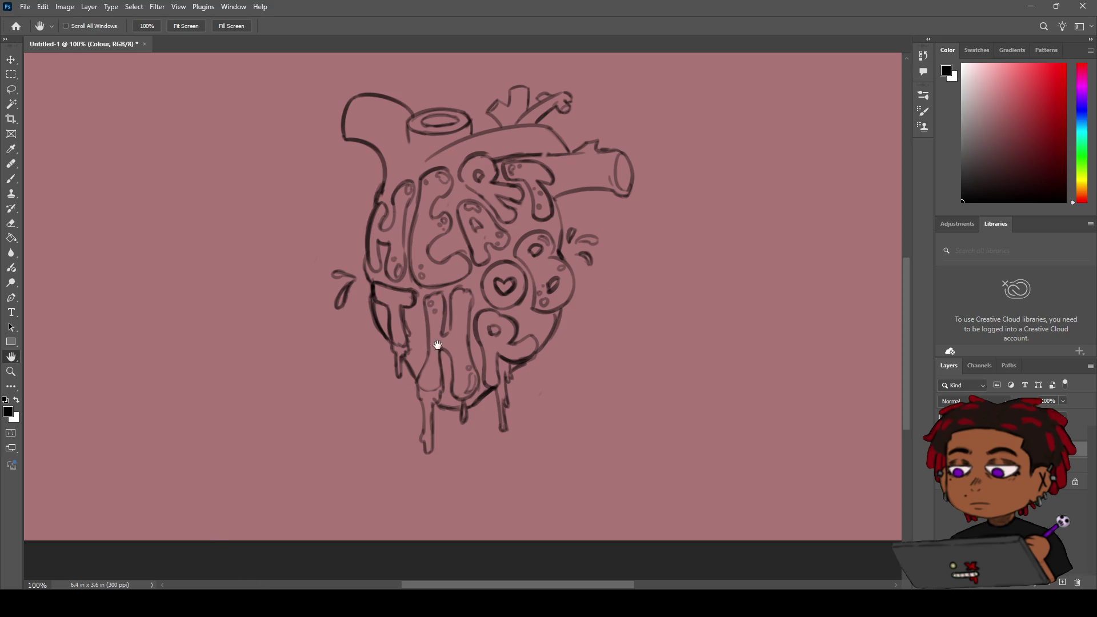
Step: Add a new layer above the heart sketch and move the red swatch to the canvas's lower right
left_click(1076, 433)
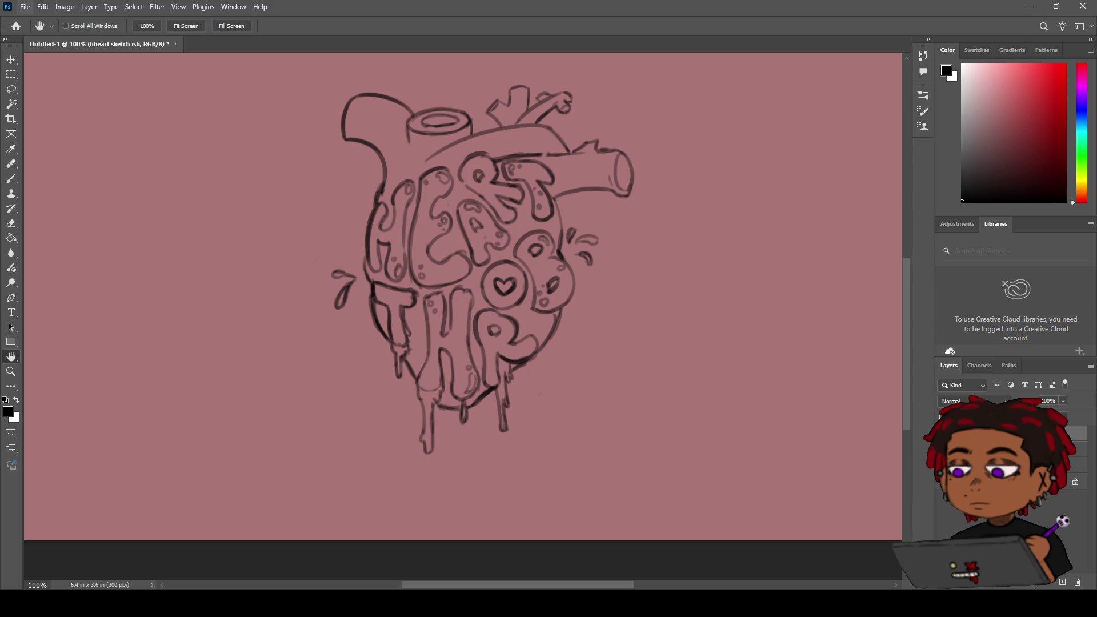
key("ctrl+shift+alt+n")
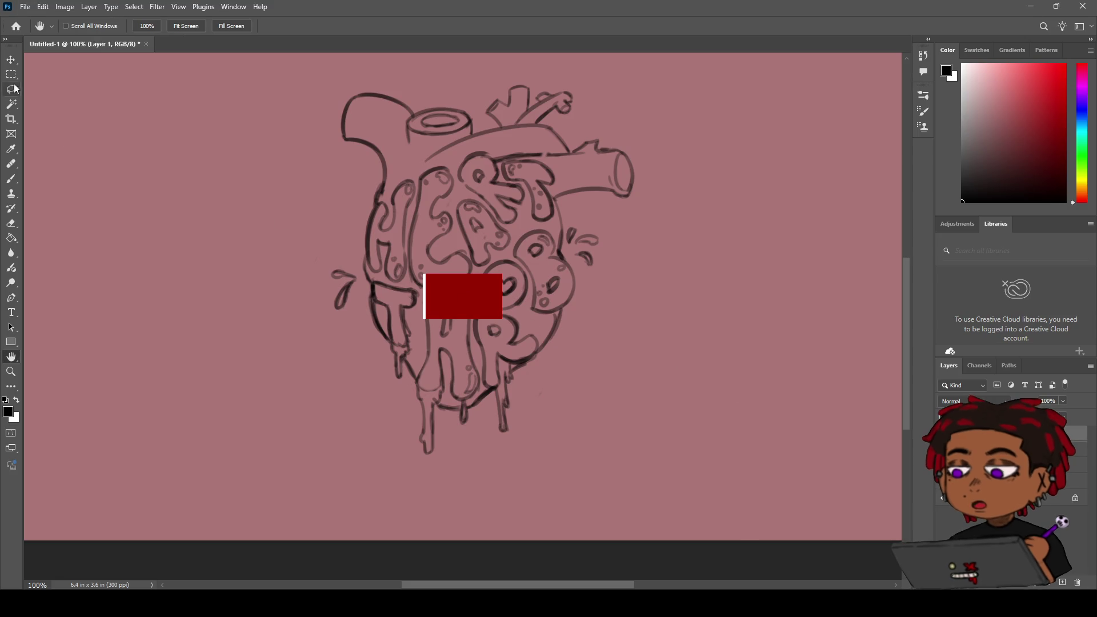
key("v")
mouse_move(482, 306)
left_mouse_down()
mouse_move(727, 357)
mouse_move(793, 417)
left_mouse_up()
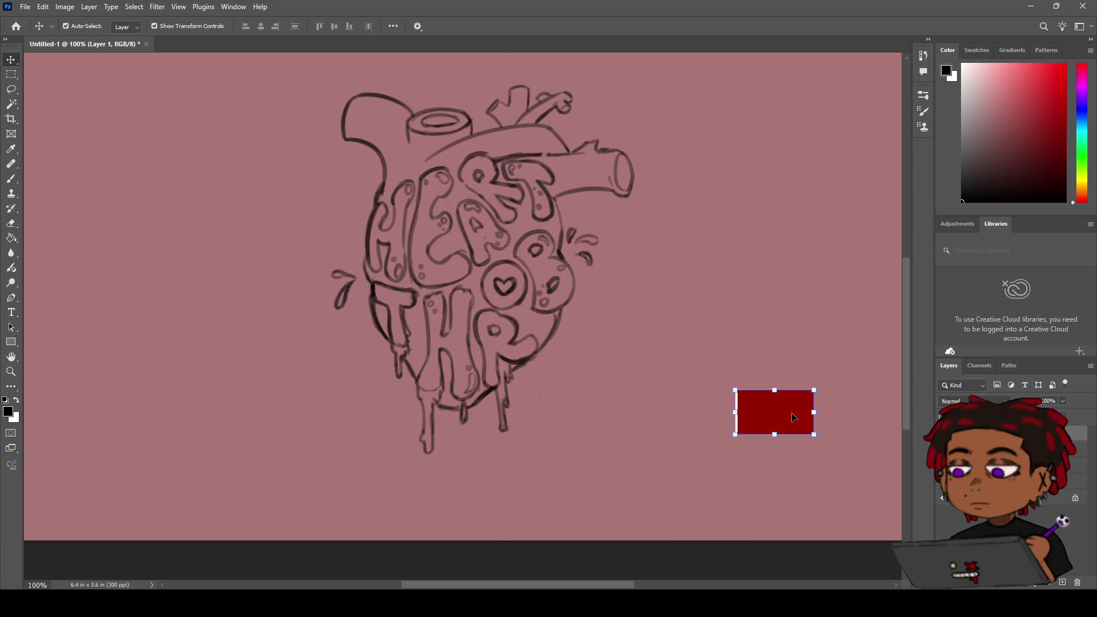
Step: Sample the swatch's dark red as the foreground colour, then reselect the heart sketch layer
key("i")
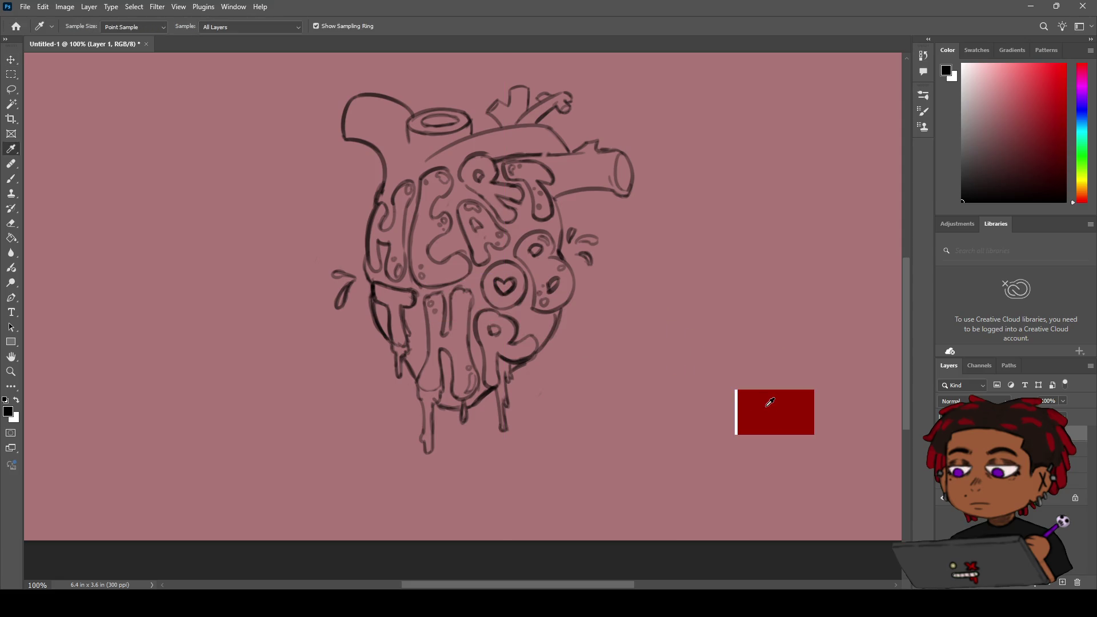
left_click(793, 417)
left_click(1011, 450)
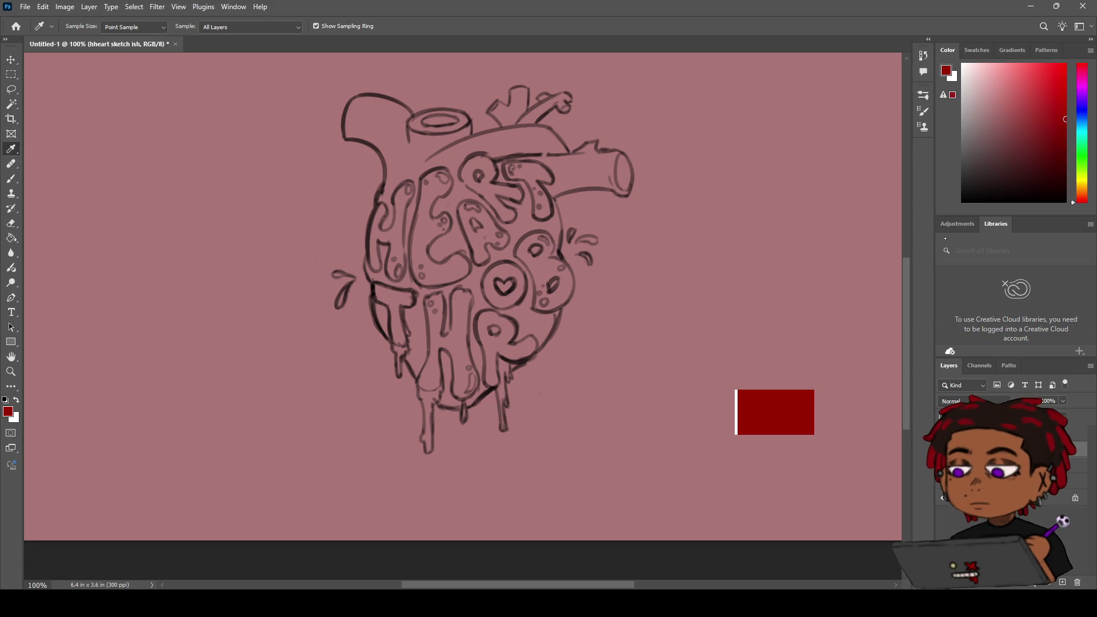
left_click(11, 104)
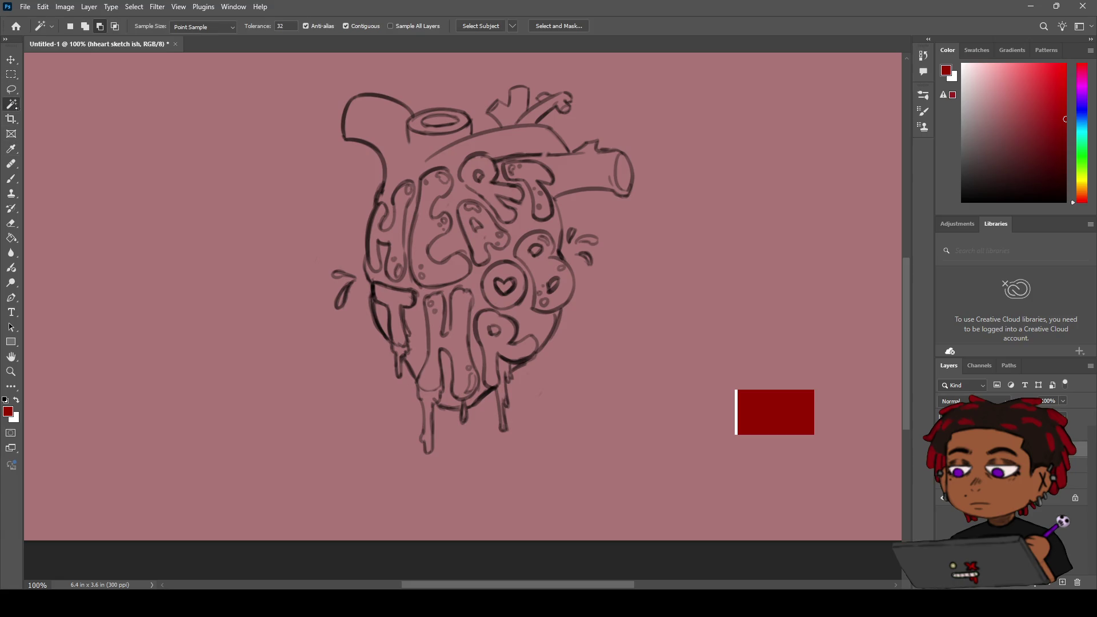
Step: Try Magic Wand picks on the H and line work, then set the wand to Add to selection
left_click(383, 227)
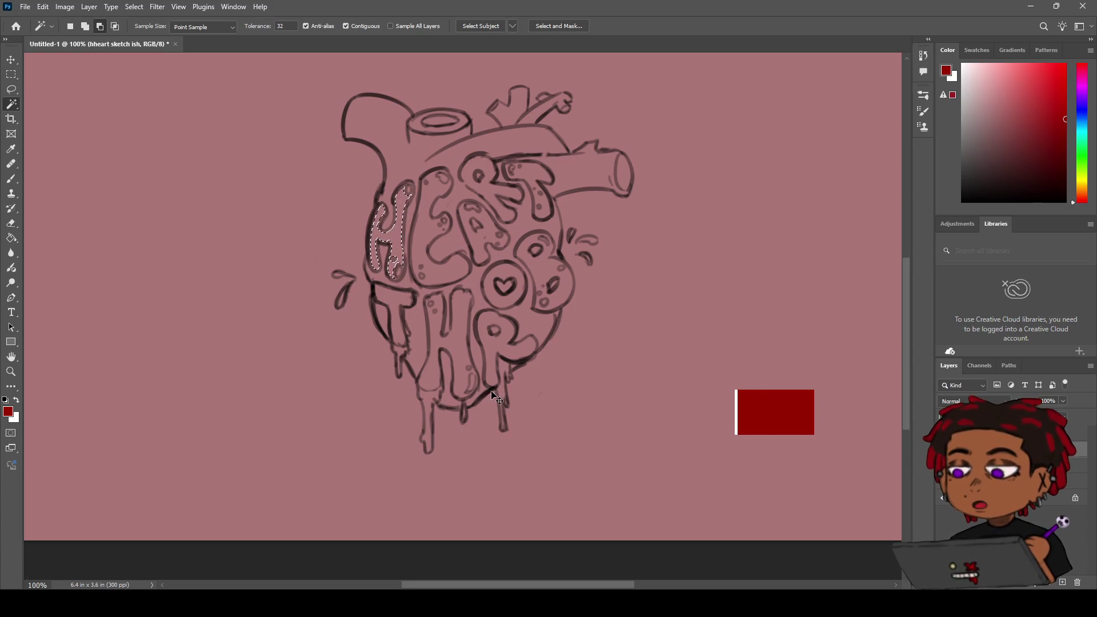
key("ctrl+d")
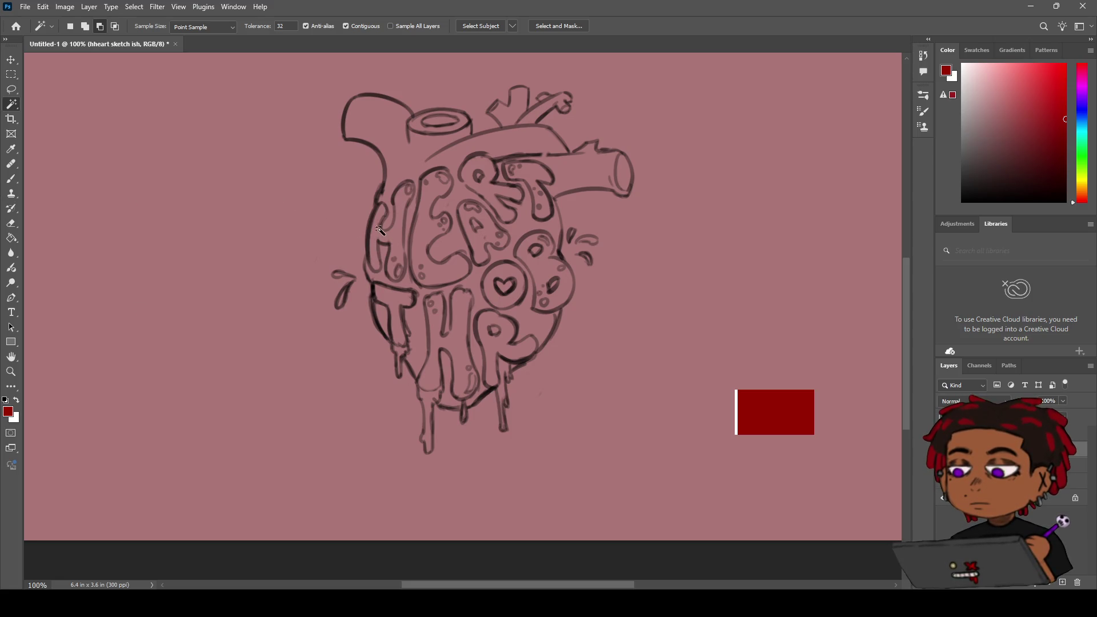
left_click(376, 239)
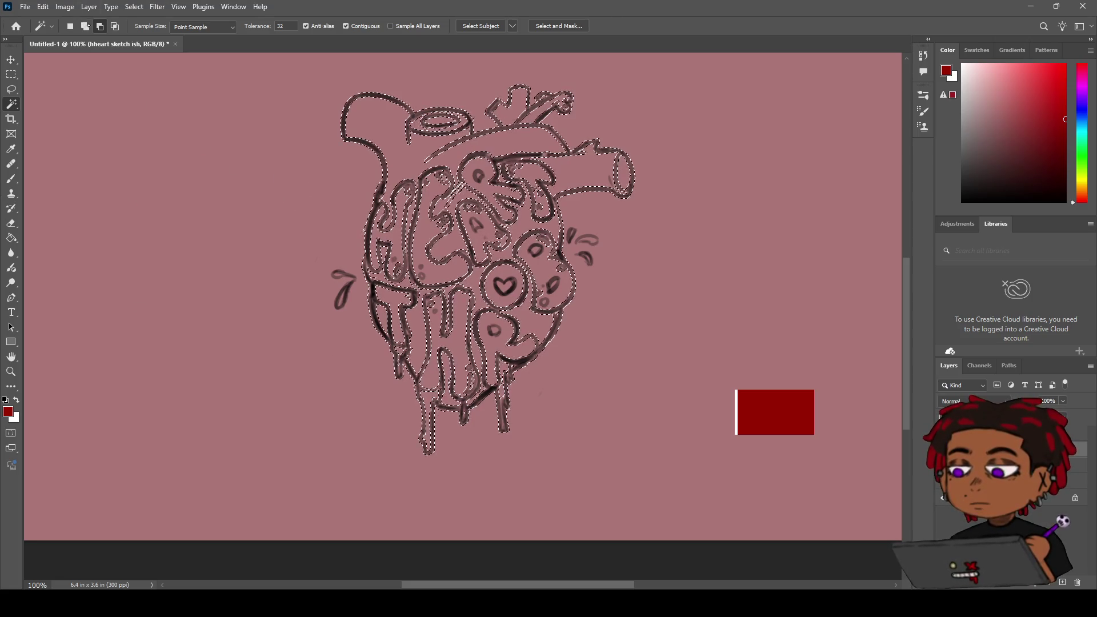
key("ctrl+d")
left_click(86, 26)
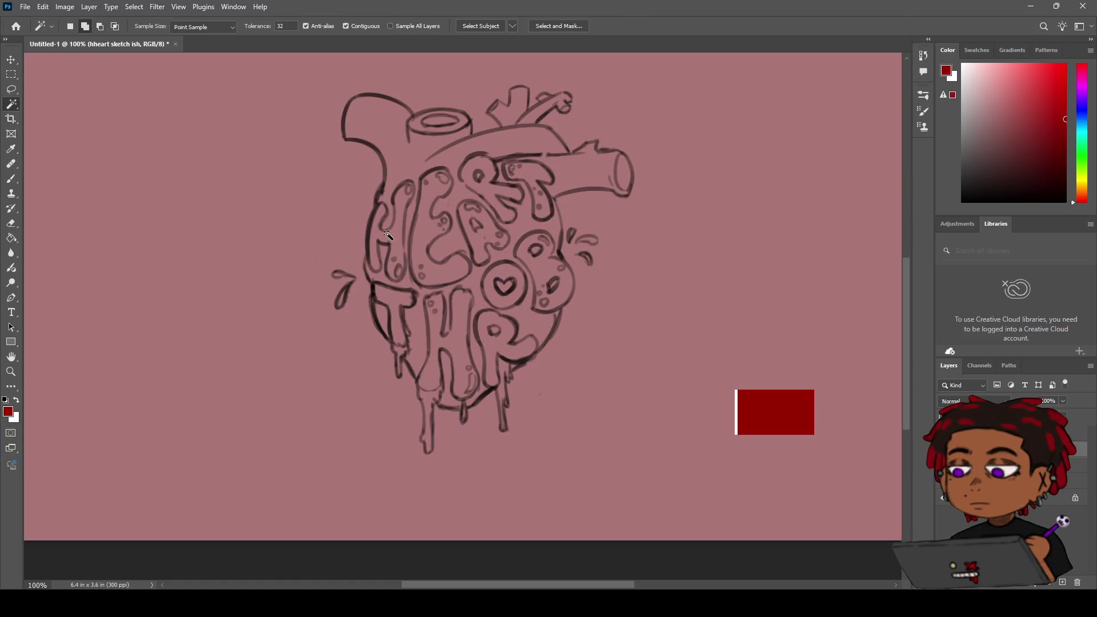
Step: Add the insides of the E and A to the selection, undoing two oversized picks
left_click(431, 238)
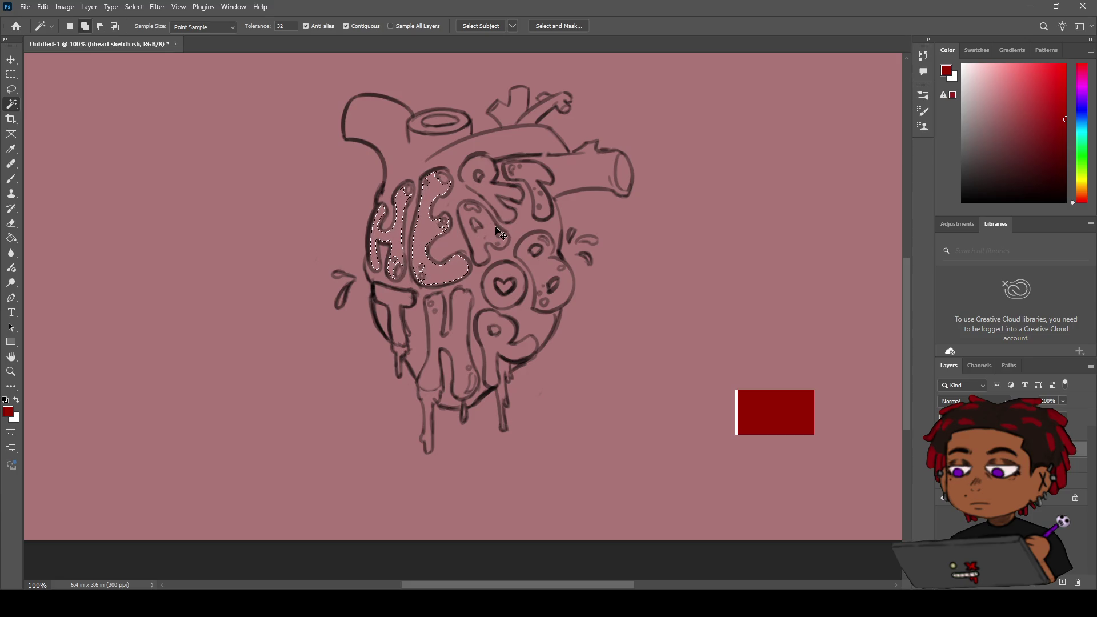
left_click(477, 239)
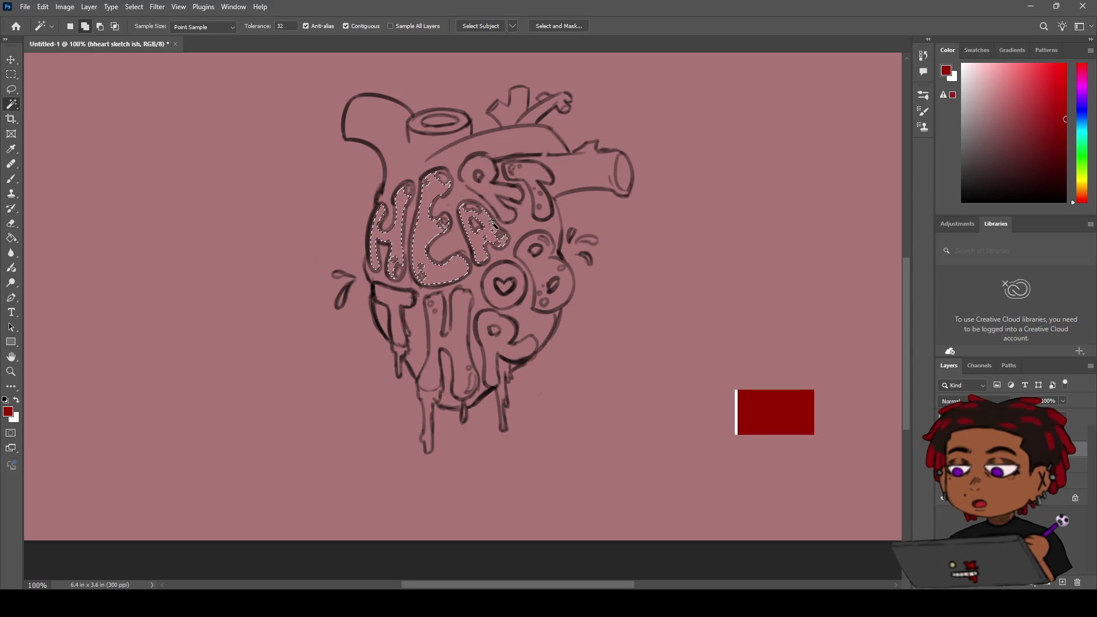
left_click(495, 196)
key("ctrl+z")
left_click(488, 193)
key("ctrl+z")
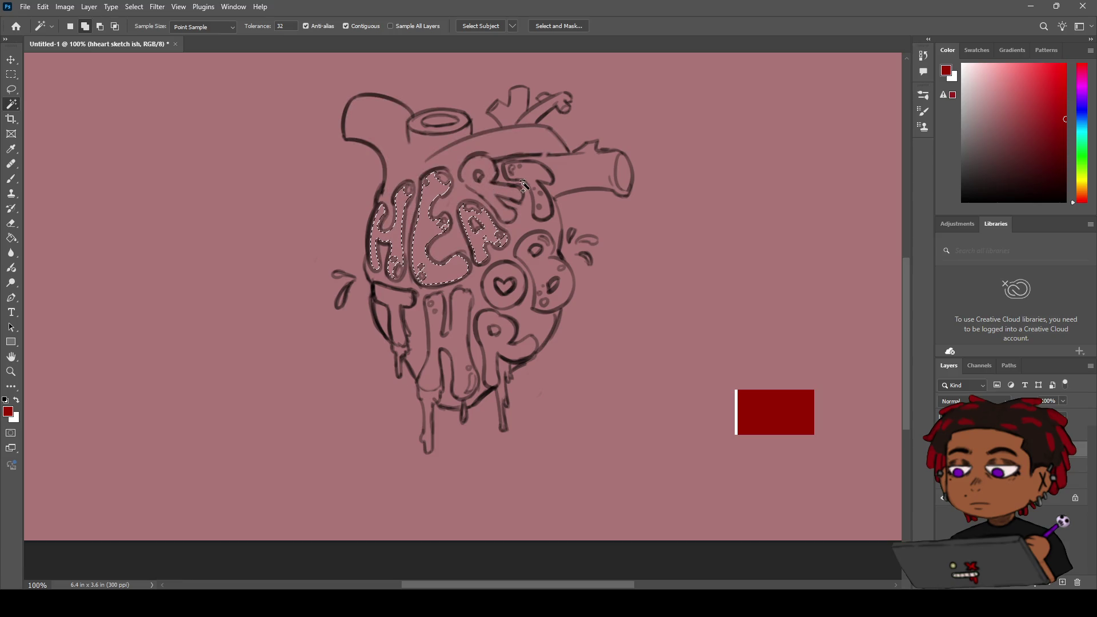
Step: Add the top T, B, small-heart circle, lower T, lower H and R interiors to the selection
left_click(530, 172)
left_click(545, 246)
left_click(491, 311)
left_click(464, 342)
left_click(399, 337)
left_click(478, 343)
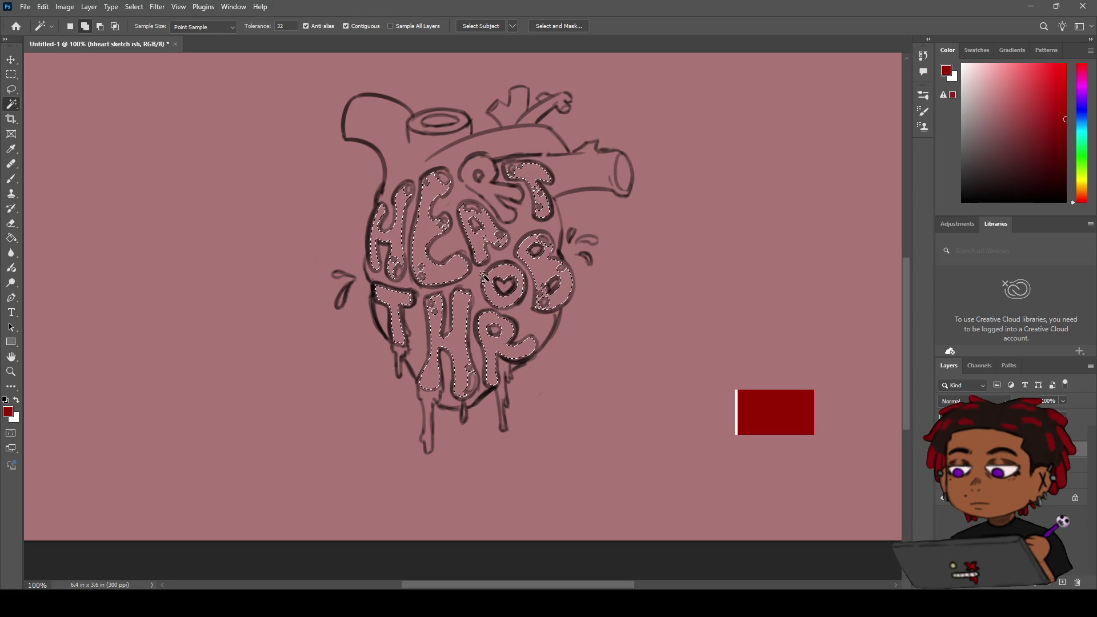
key("z")
mouse_move(469, 270)
left_mouse_down()
mouse_move(456, 267)
mouse_move(517, 245)
left_mouse_up()
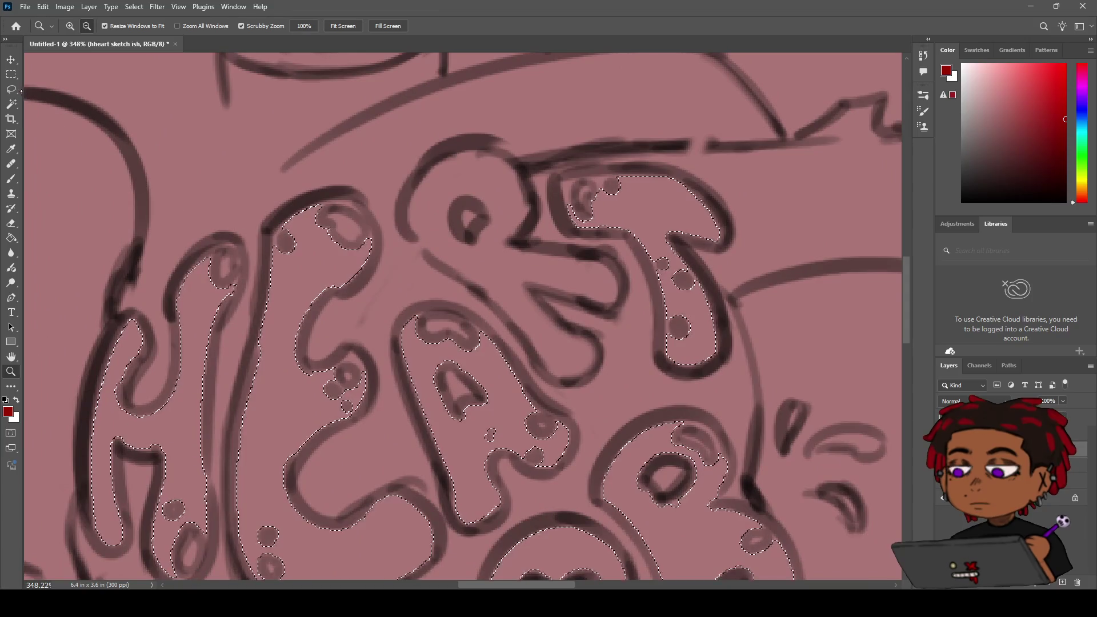
Step: Lasso the missing upper-left end and stem slivers of the top T into the letter selection
key("l")
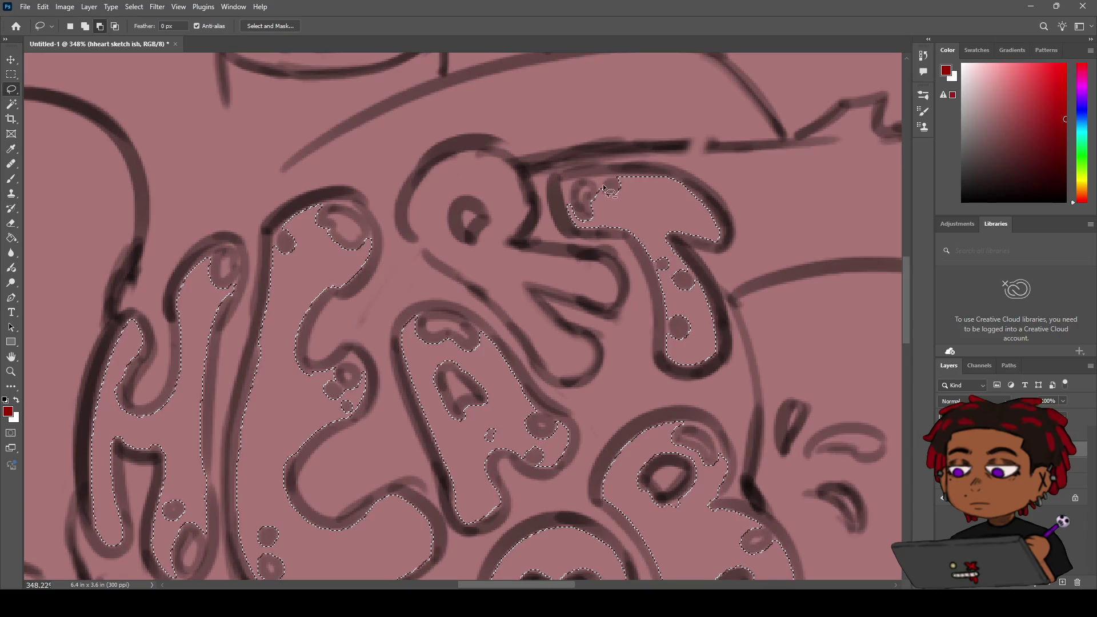
left_click_drag(574, 226, 576, 226)
left_click_drag(559, 192, 580, 169)
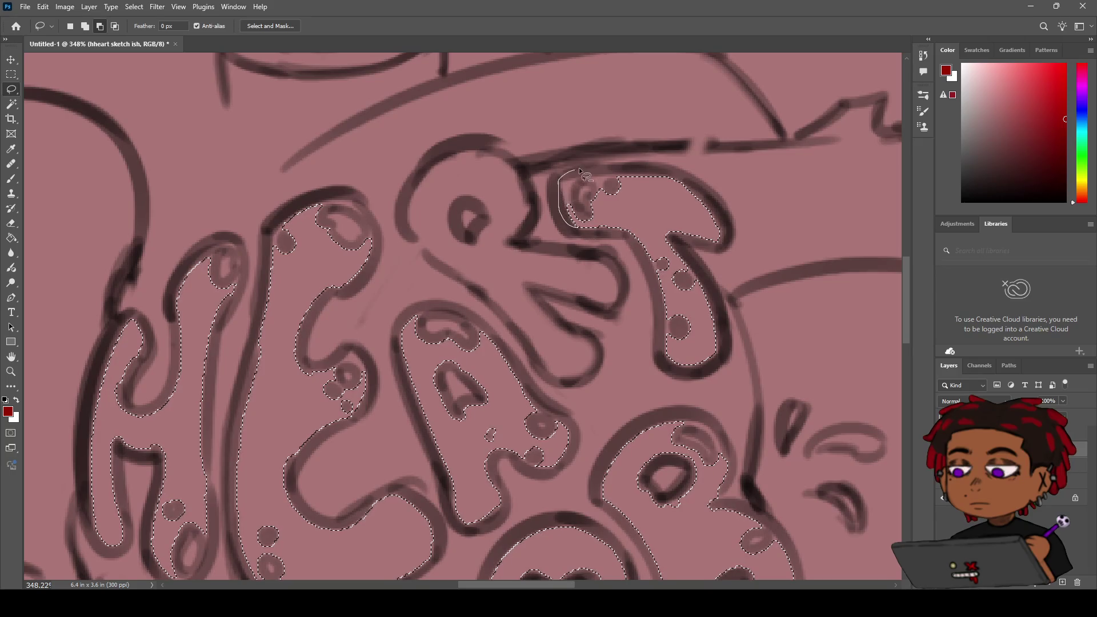
left_click_drag(656, 178, 679, 184)
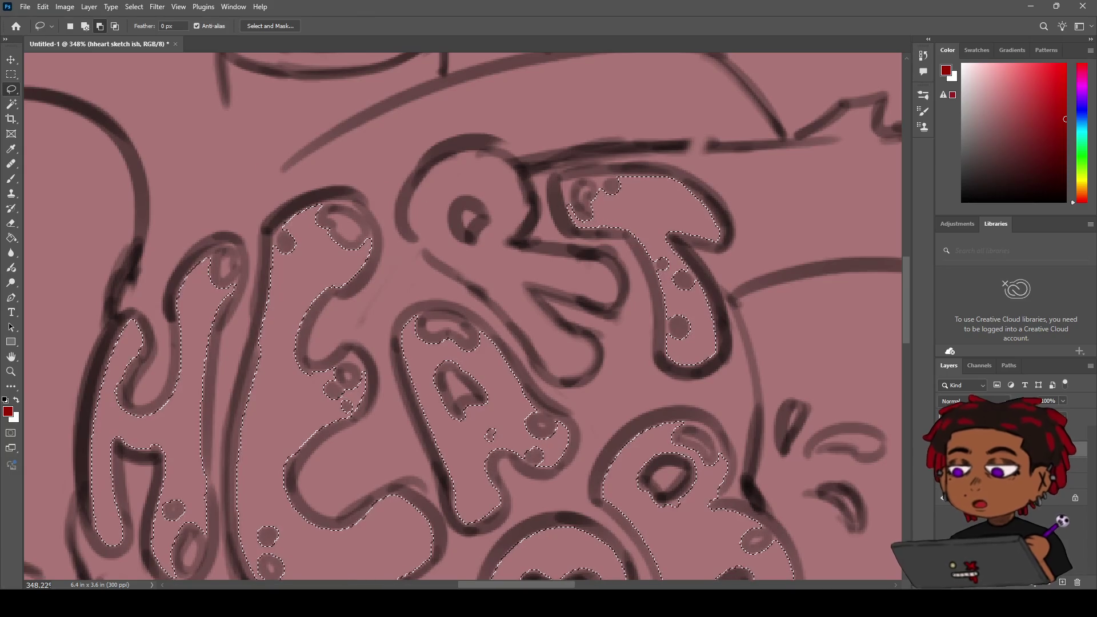
mouse_move(634, 176)
left_mouse_down()
mouse_move(588, 171)
mouse_move(564, 193)
mouse_move(572, 221)
mouse_move(602, 175)
mouse_move(636, 173)
mouse_move(624, 182)
left_mouse_up()
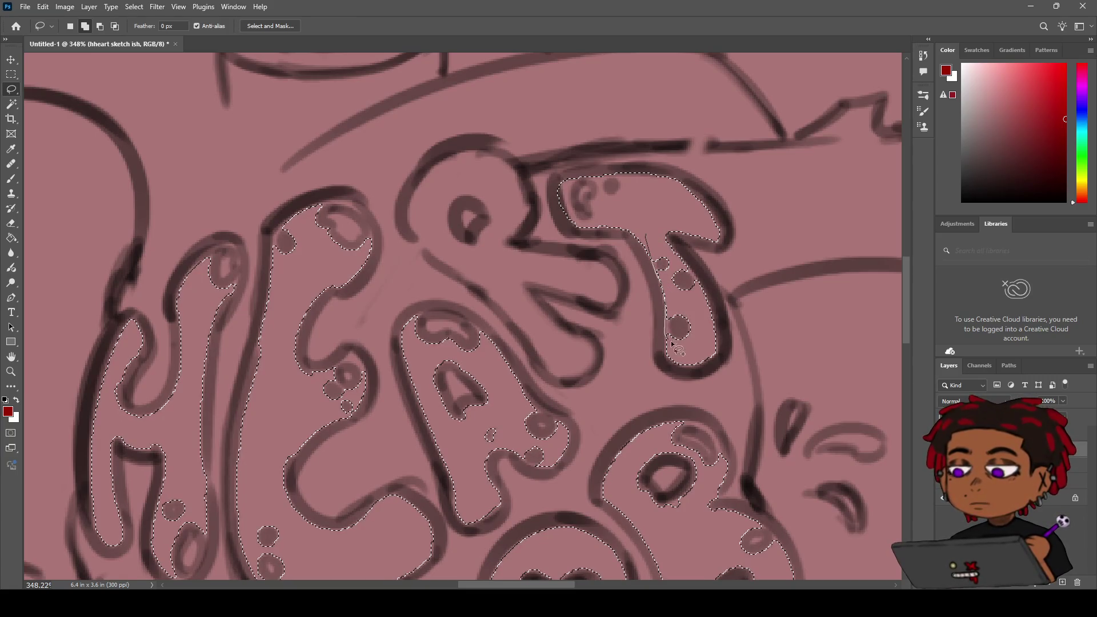
mouse_move(696, 301)
left_mouse_down()
mouse_move(702, 289)
mouse_move(664, 260)
left_mouse_up()
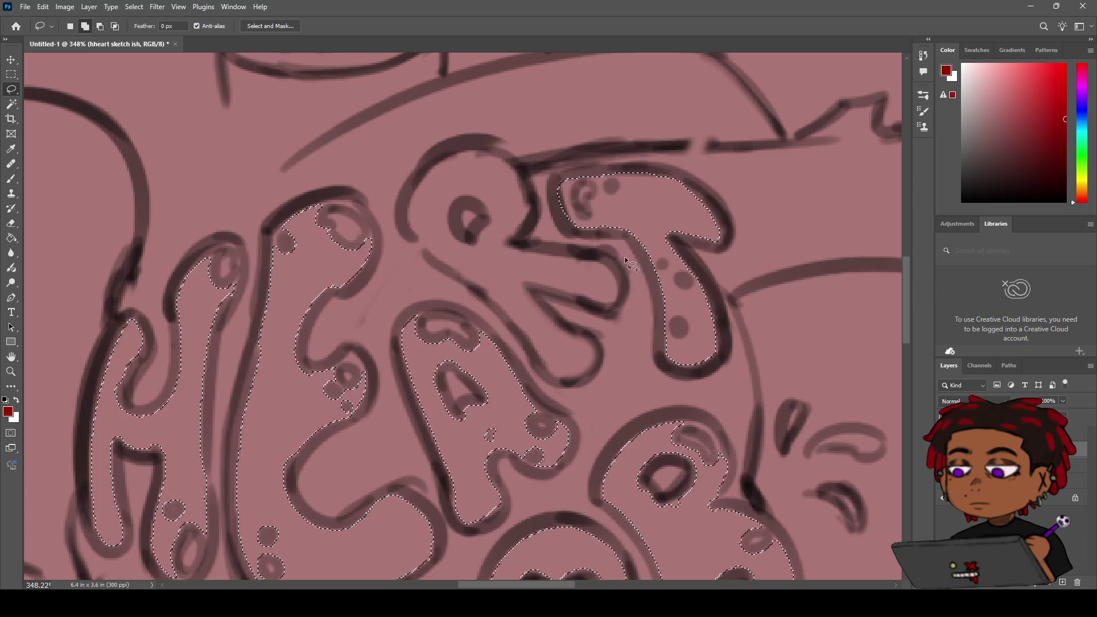
key("b")
mouse_move(506, 326)
left_mouse_down()
mouse_move(485, 257)
mouse_move(526, 225)
left_mouse_up()
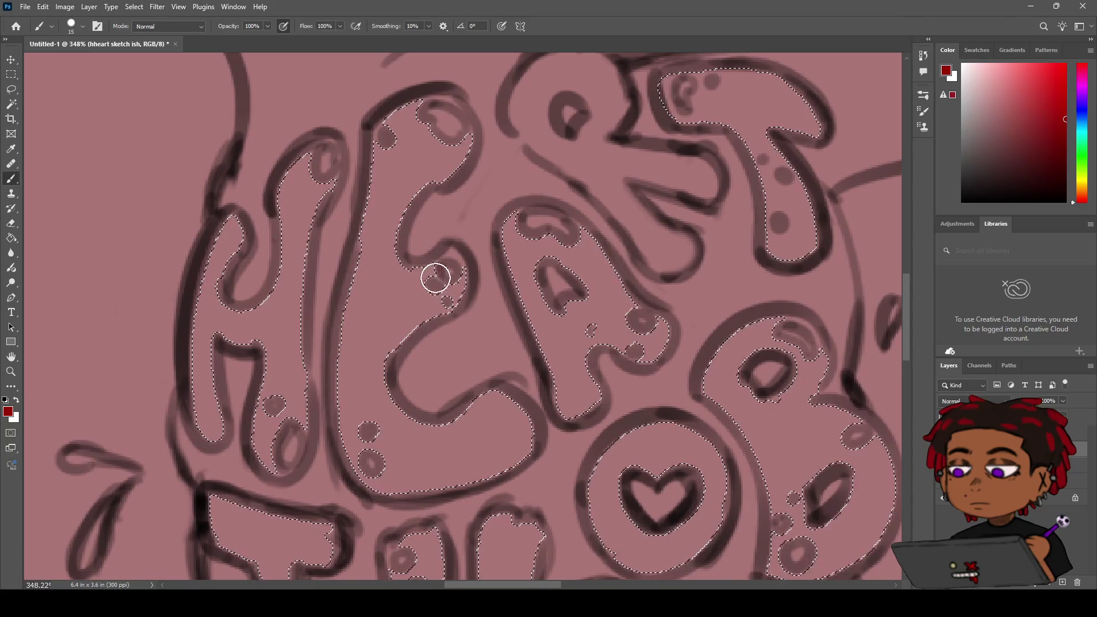
Step: Lasso-add the E's inner edges and lower curve to the letter selection
key("l")
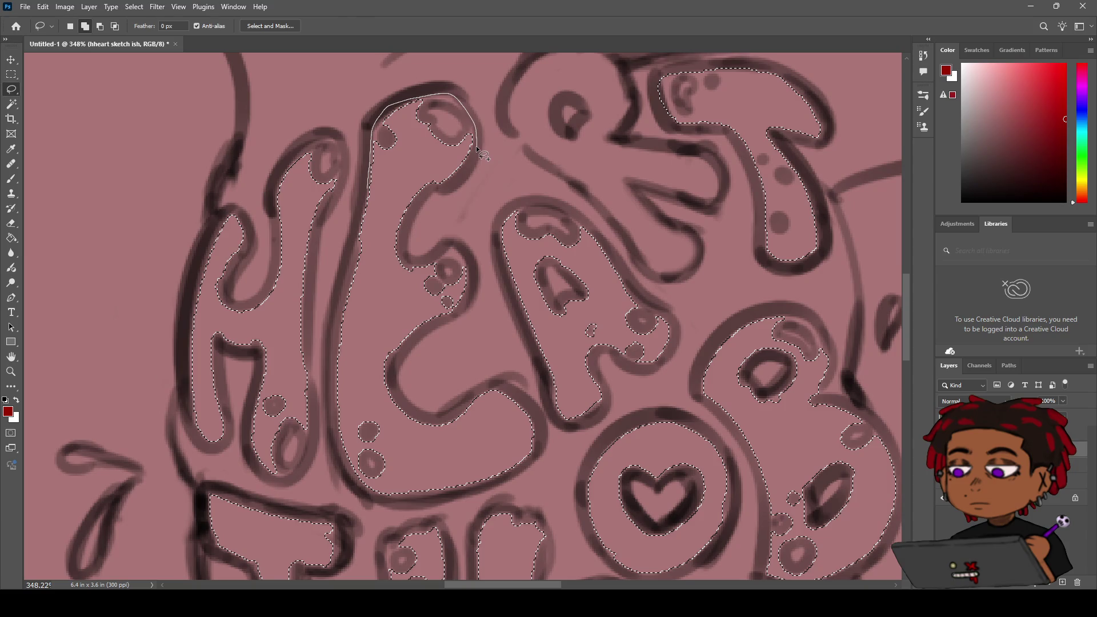
left_click_drag(450, 183, 409, 216)
mouse_move(472, 262)
left_mouse_down()
mouse_move(464, 307)
mouse_move(409, 344)
left_mouse_up()
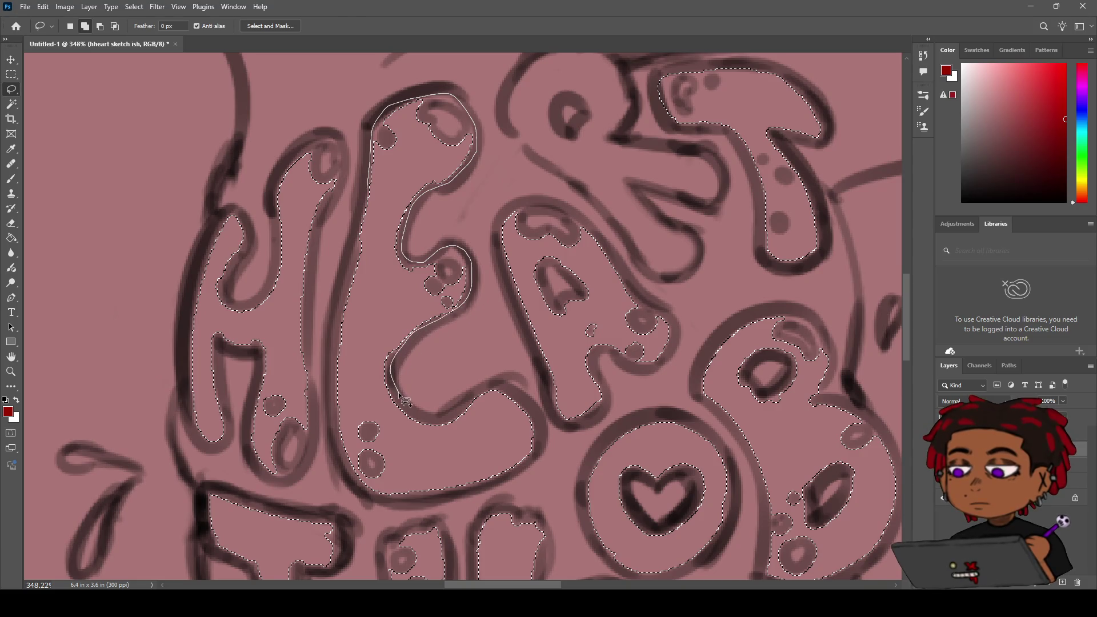
left_click_drag(405, 409, 408, 415)
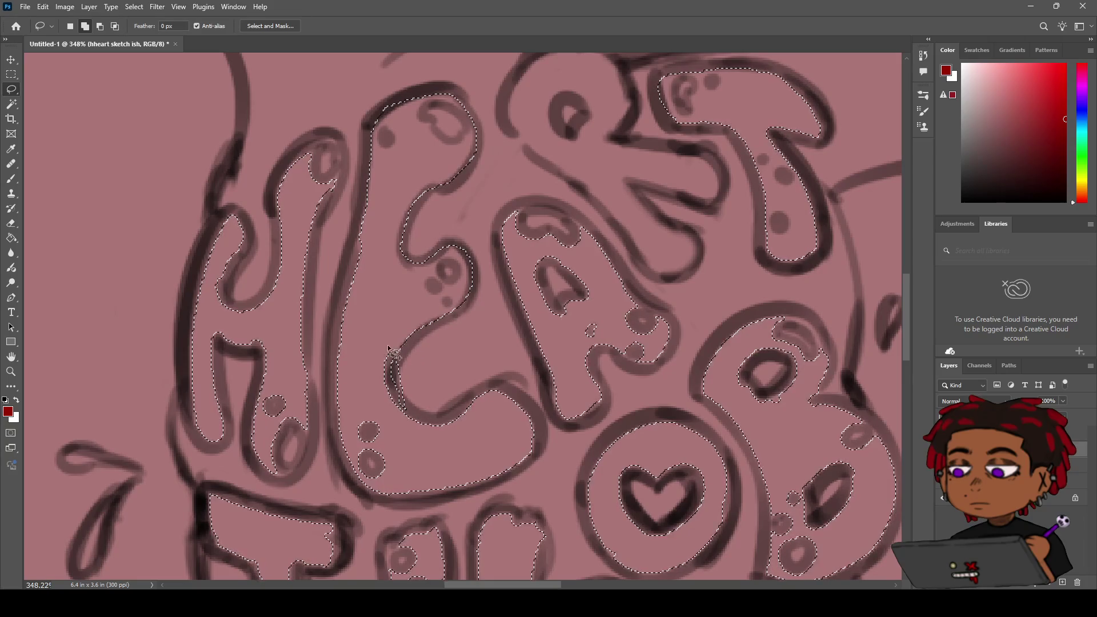
mouse_move(393, 328)
left_mouse_down()
mouse_move(399, 404)
mouse_move(446, 424)
left_mouse_up()
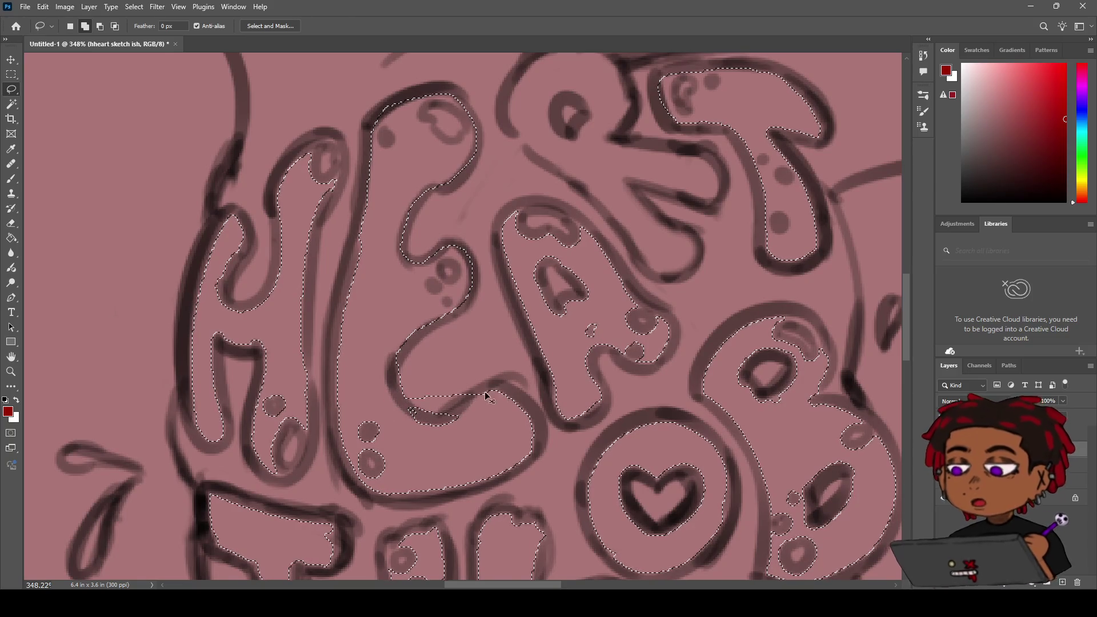
mouse_move(398, 412)
left_mouse_down()
mouse_move(445, 421)
mouse_move(473, 404)
mouse_move(457, 420)
left_mouse_up()
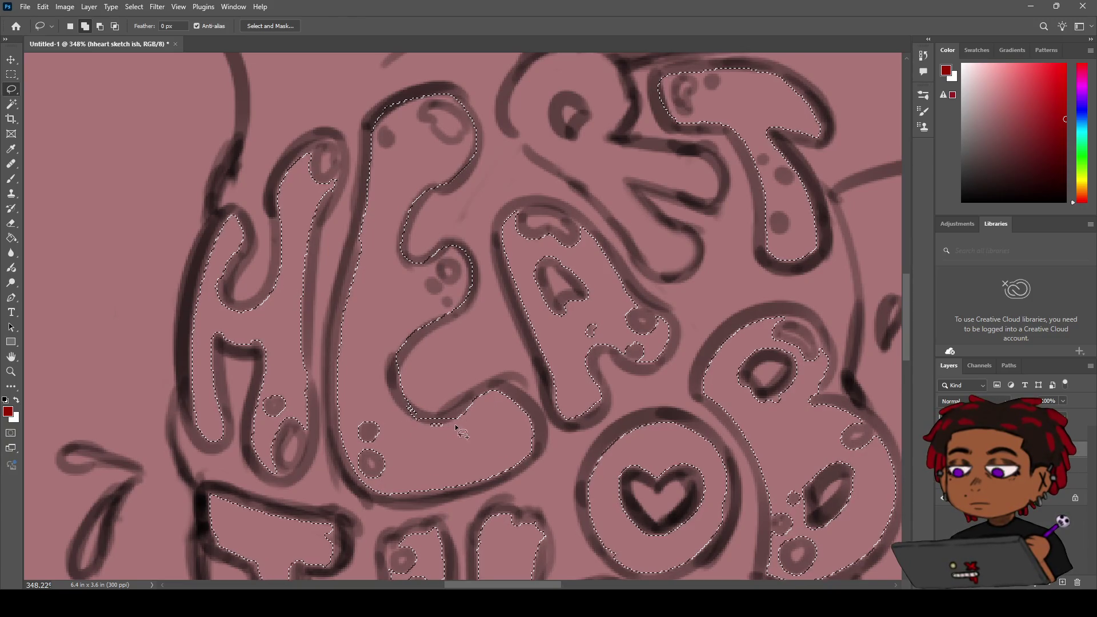
mouse_move(370, 407)
left_mouse_down()
mouse_move(350, 442)
mouse_move(366, 477)
left_mouse_up()
left_click_drag(381, 381, 394, 363)
mouse_move(541, 427)
left_mouse_down()
mouse_move(514, 394)
mouse_move(458, 412)
mouse_move(497, 392)
left_mouse_up()
left_click_drag(529, 467, 528, 467)
Step: Zoom in close on the H in HEART where the selection meets the outline
key("z")
scroll(474, 377, "down", 3)
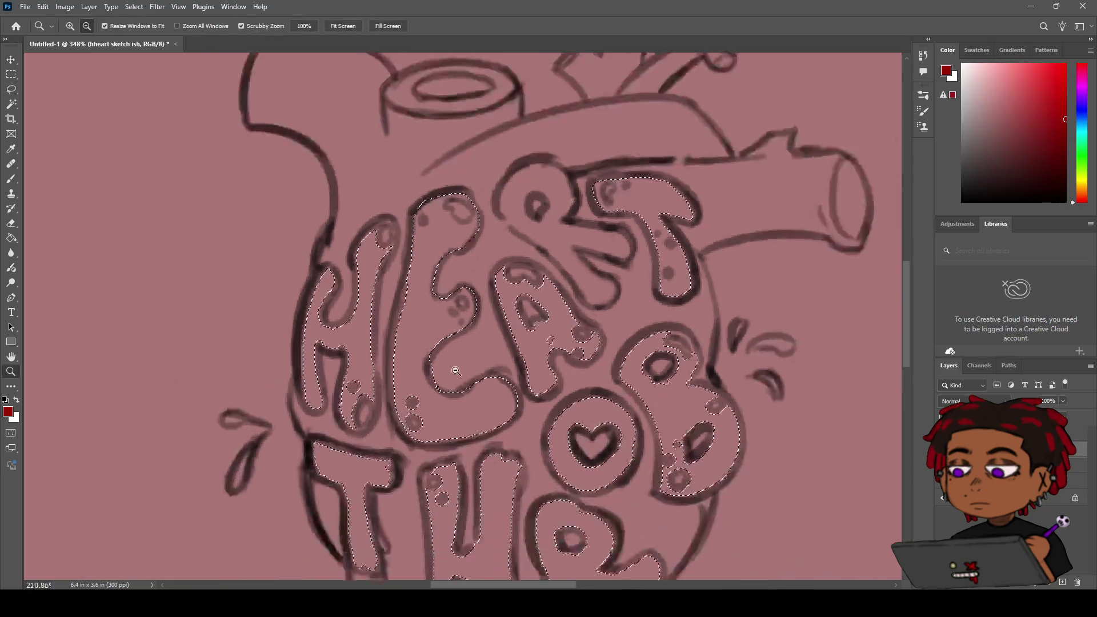
scroll(456, 371, "down", 3)
scroll(457, 354, "up", 5)
mouse_move(459, 330)
left_mouse_down()
mouse_move(423, 345)
mouse_move(497, 345)
mouse_move(502, 311)
mouse_move(535, 300)
left_mouse_up()
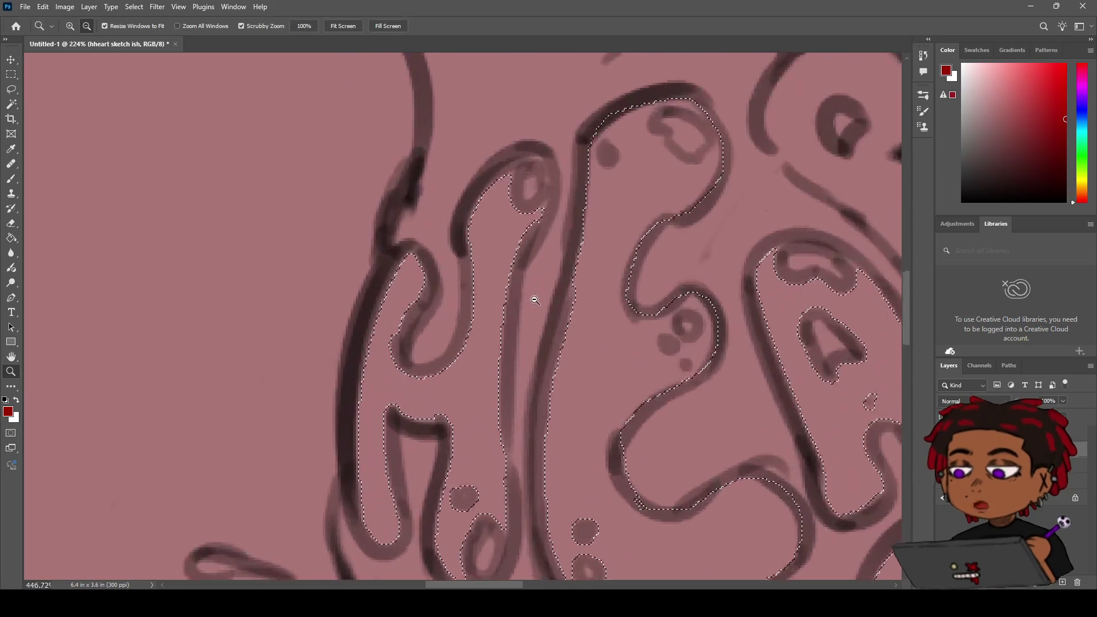
scroll(535, 300, "down", 2)
key("b")
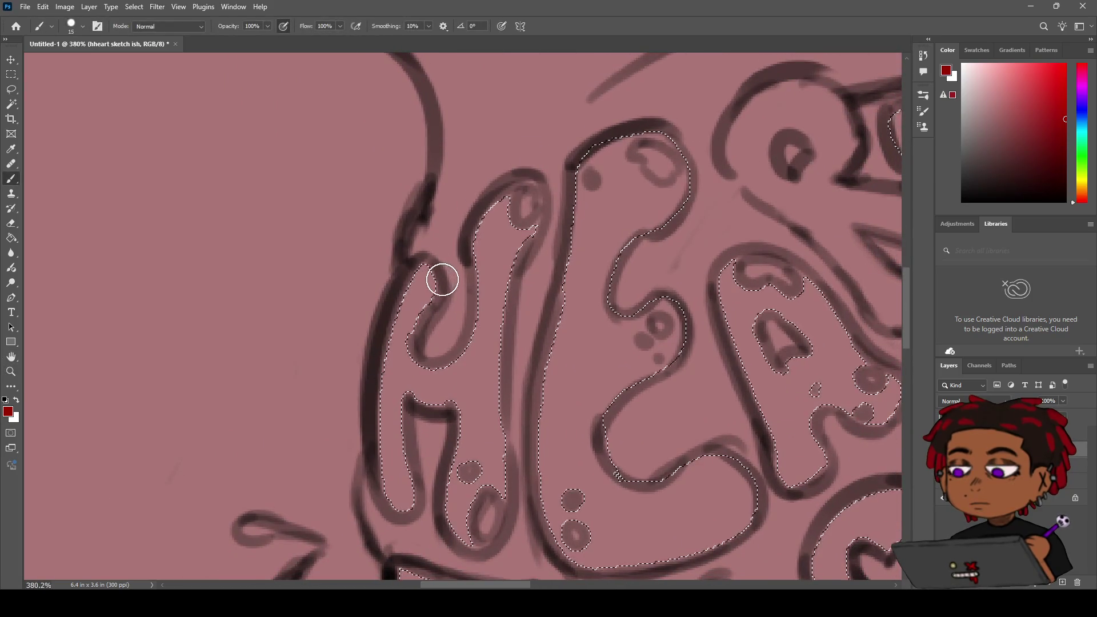
Step: Lasso the H's left leg, inner bottom curve and inner loop into the selection
key("l")
left_click_drag(424, 265, 410, 280)
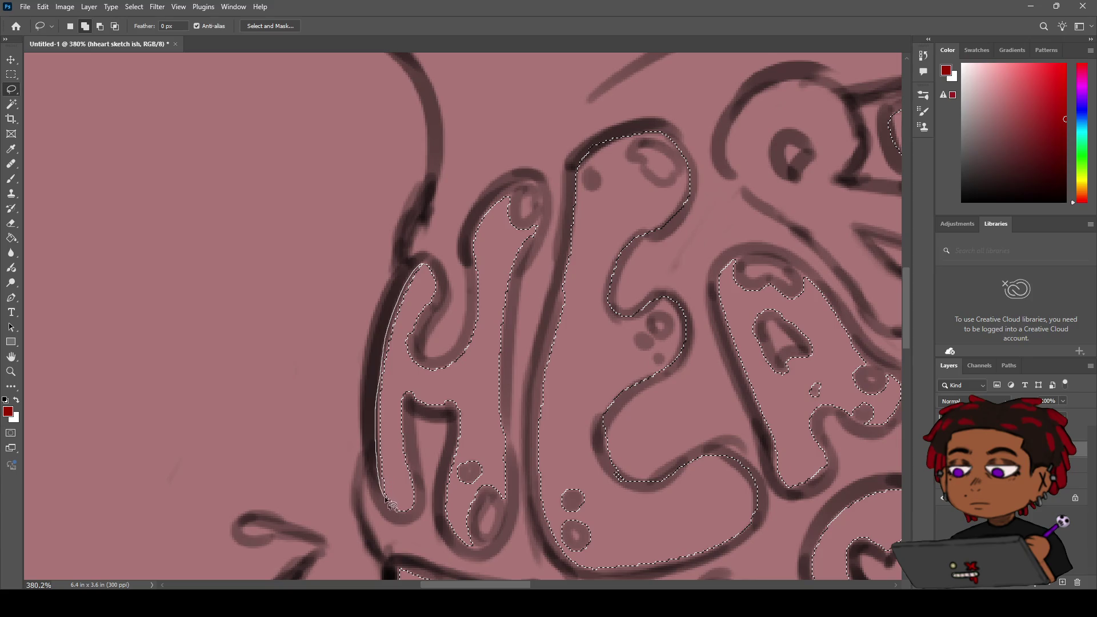
left_click_drag(403, 508, 424, 338)
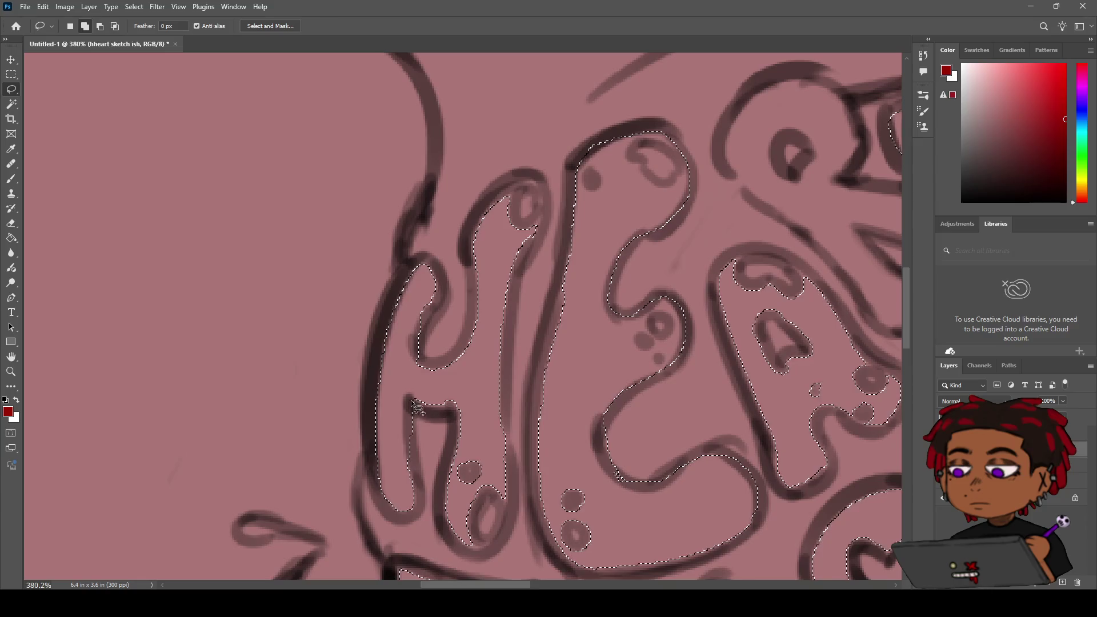
left_click_drag(406, 408, 421, 401)
mouse_move(422, 364)
left_mouse_down()
mouse_move(410, 382)
mouse_move(437, 367)
mouse_move(413, 362)
left_mouse_up()
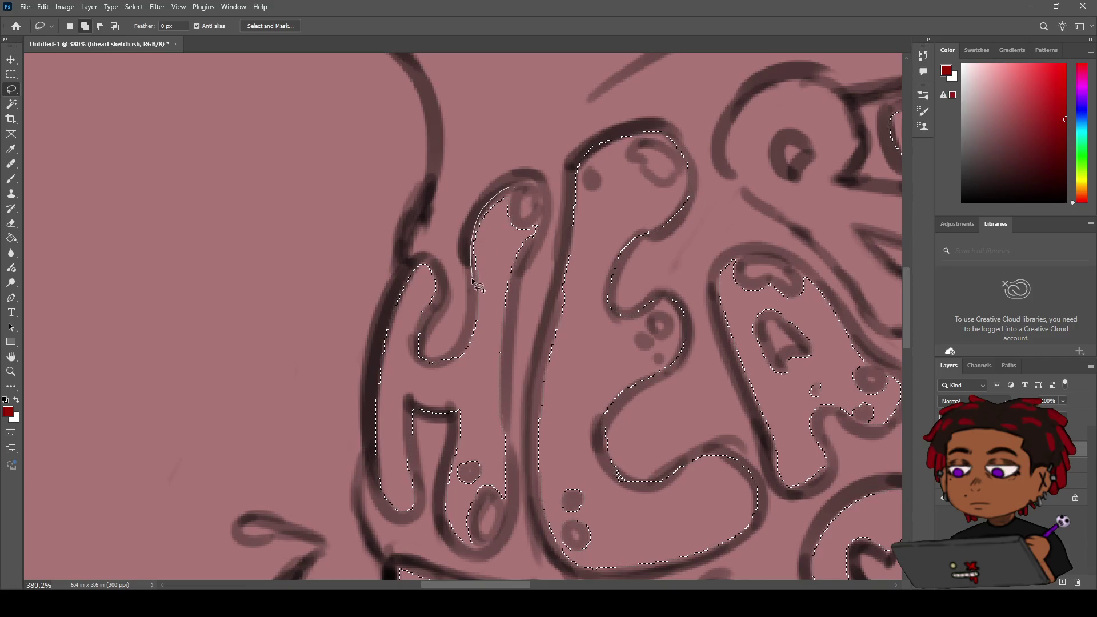
mouse_move(466, 346)
left_mouse_down()
mouse_move(495, 298)
mouse_move(467, 344)
left_mouse_up()
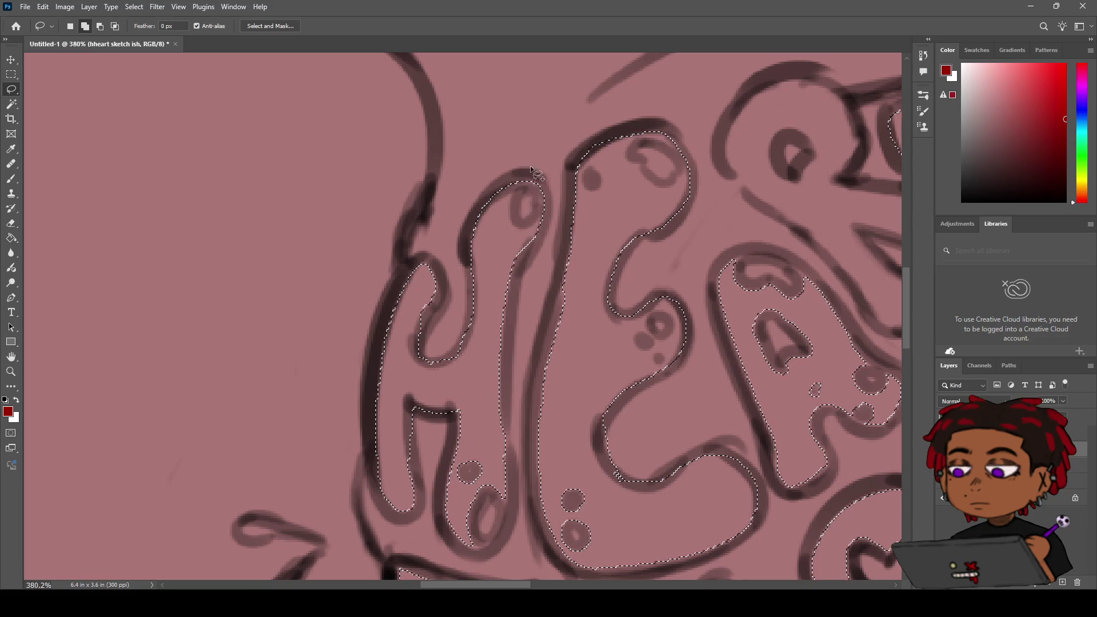
Step: Add slivers along the H's right stroke and lower inner edge to the selection
mouse_move(510, 292)
left_mouse_down()
mouse_move(506, 309)
mouse_move(525, 240)
left_mouse_up()
left_click_drag(503, 397, 502, 399)
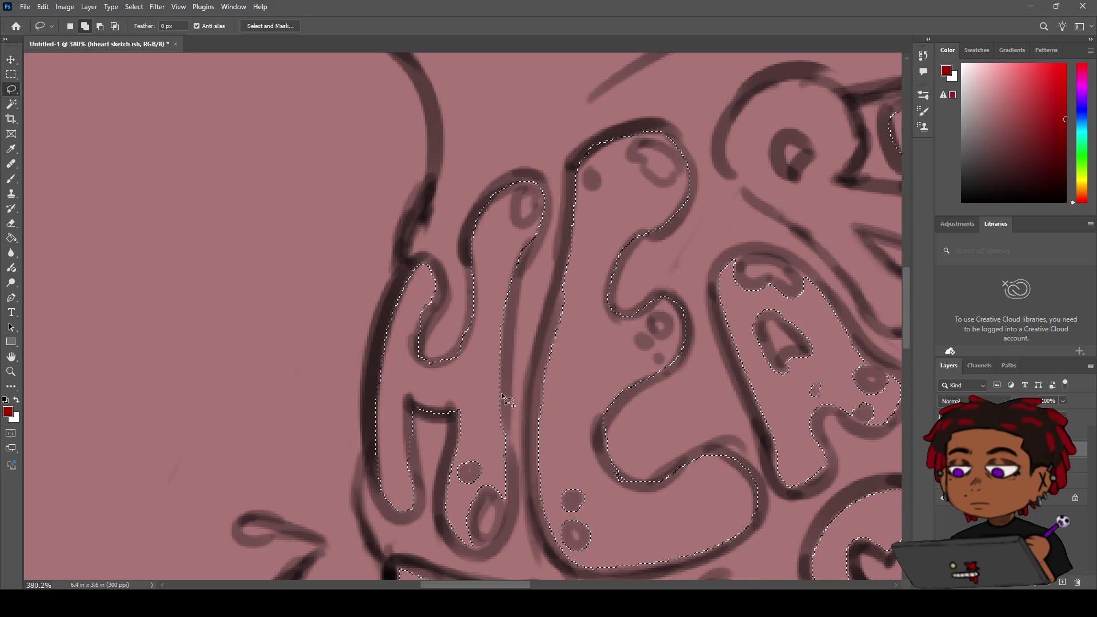
left_click_drag(500, 369, 500, 375)
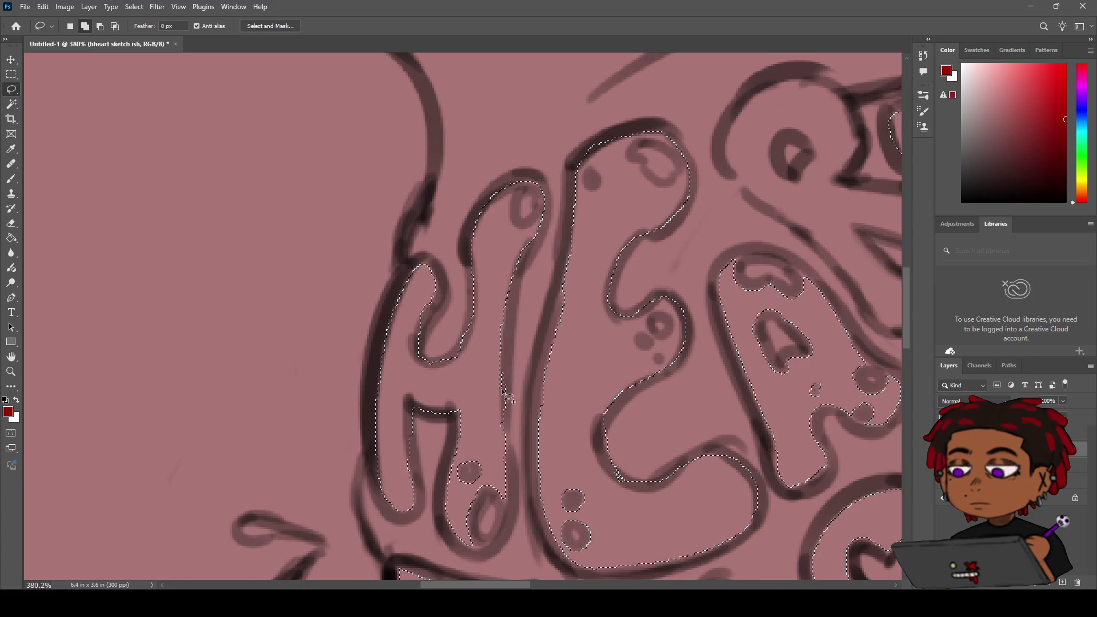
left_click_drag(498, 297, 505, 385)
left_click_drag(457, 394, 455, 433)
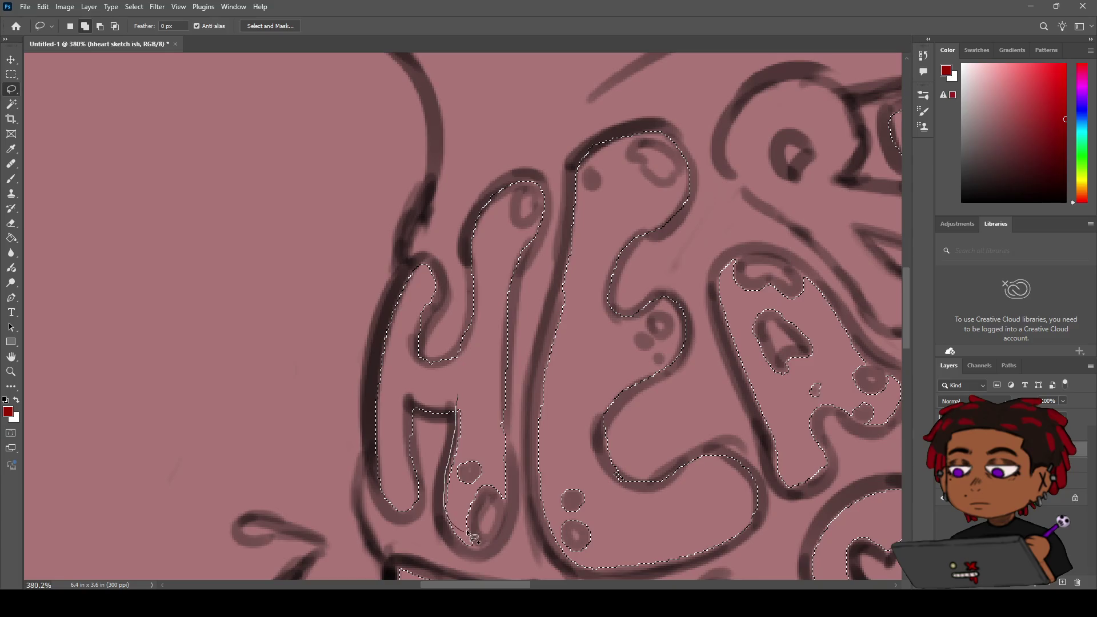
Step: Zoom out to the whole heart and hide the selection to inspect the lettering
key("z")
mouse_move(465, 365)
left_mouse_down()
mouse_move(403, 392)
mouse_move(359, 295)
left_mouse_up()
key("h")
key("z")
mouse_move(419, 359)
left_mouse_down()
mouse_move(437, 327)
mouse_move(432, 357)
left_mouse_up()
key("ctrl+d")
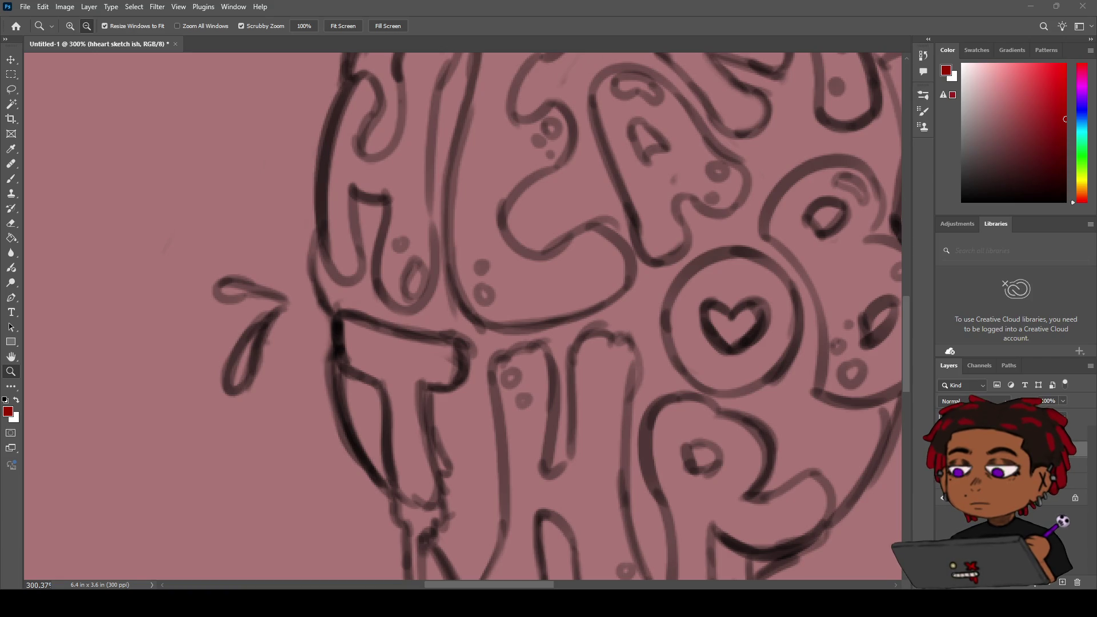
Step: Restore the letter selection and pan until the dark red swatch shows beside the lettering
key("ctrl+shift+d")
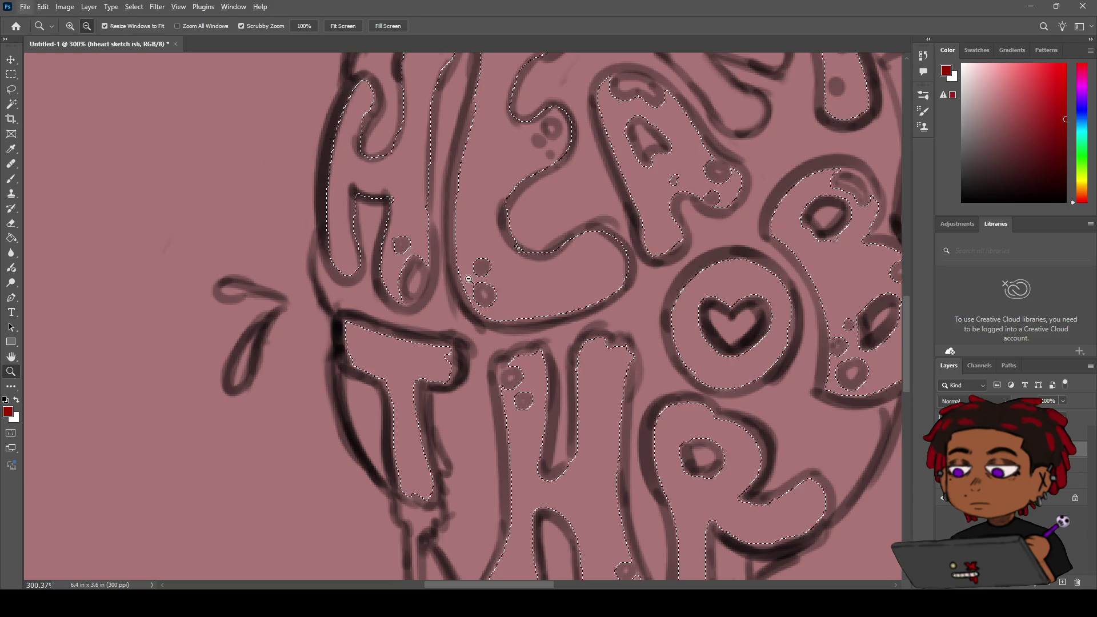
scroll(542, 266, "down", 5)
scroll(539, 278, "up", 2)
key("h")
left_click_drag(540, 278, 322, 282)
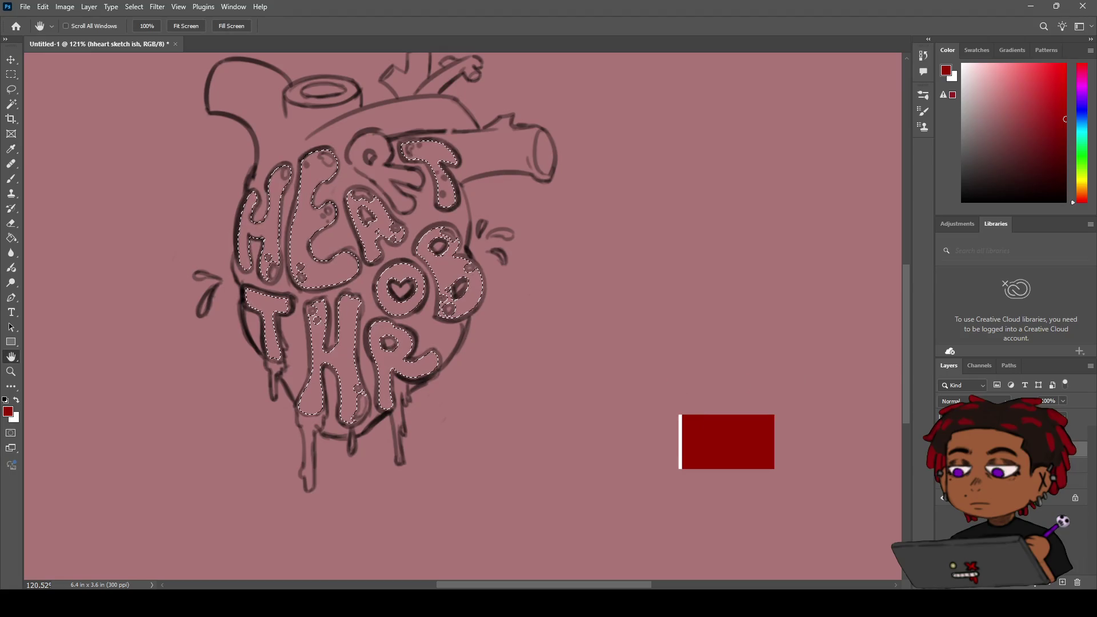
Step: On the Colour layer, brush dark red into the selected T, A, E, H and remaining letters
left_click(1074, 466)
mouse_move(511, 329)
left_mouse_down()
mouse_move(597, 349)
mouse_move(626, 381)
left_mouse_up()
key("b")
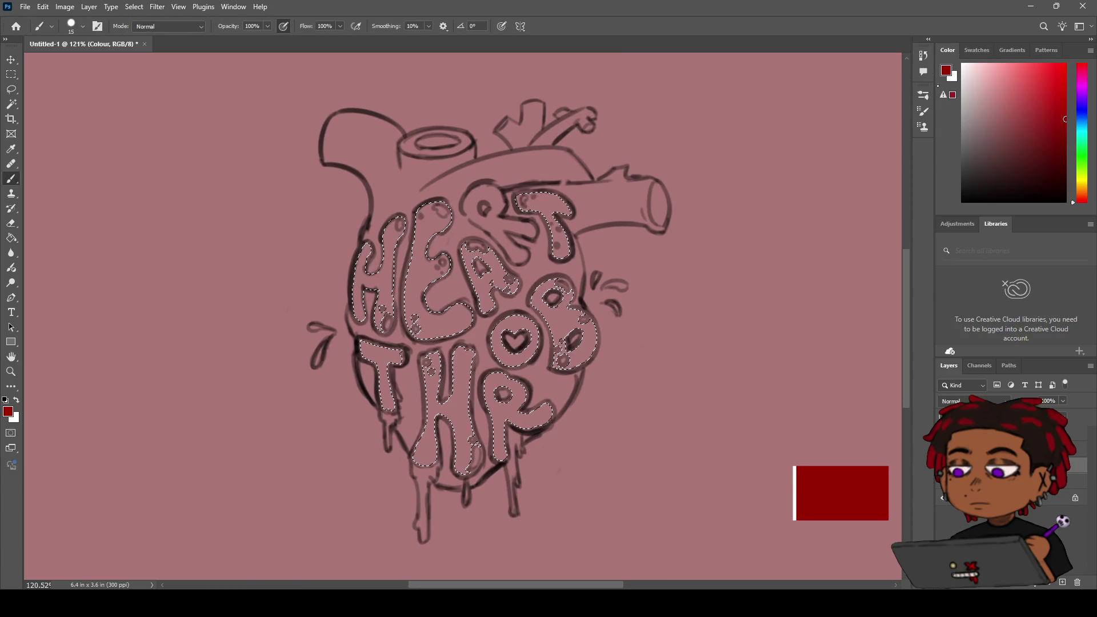
mouse_move(551, 203)
left_mouse_down()
mouse_move(579, 193)
mouse_move(558, 263)
mouse_move(544, 218)
mouse_move(558, 179)
mouse_move(533, 192)
left_mouse_up()
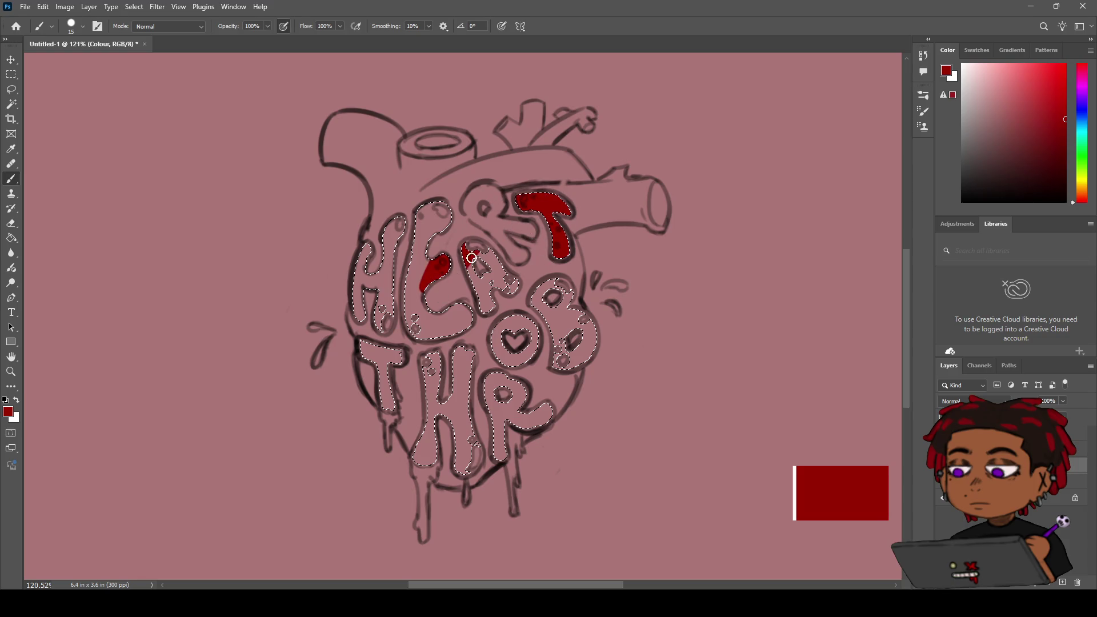
mouse_move(462, 293)
left_mouse_down()
mouse_move(500, 283)
mouse_move(502, 318)
mouse_move(483, 297)
left_mouse_up()
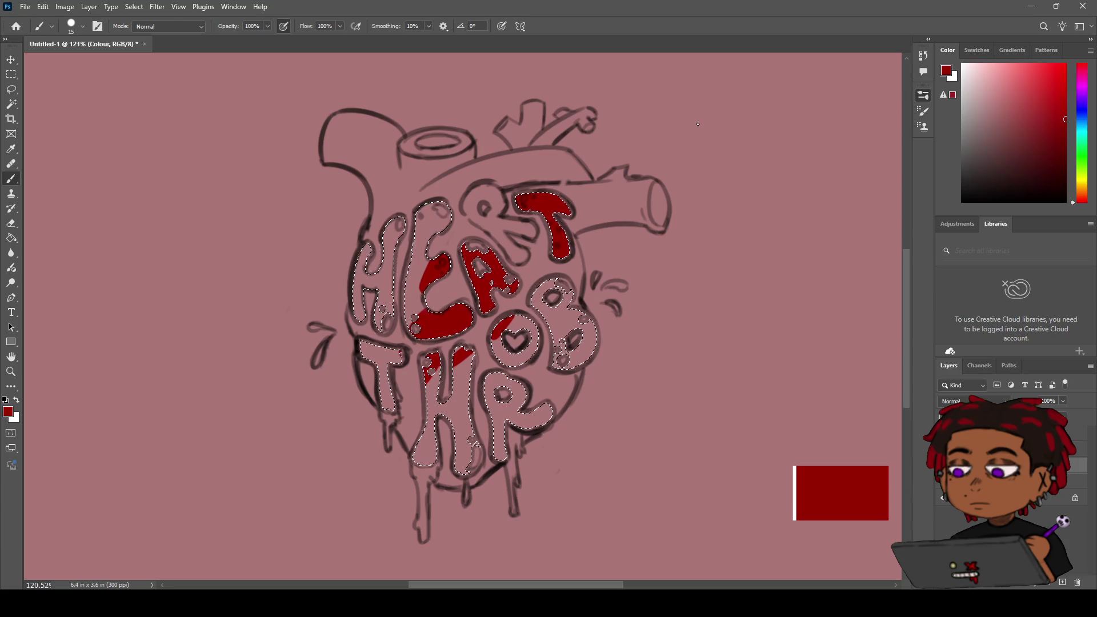
mouse_move(420, 269)
left_mouse_down()
mouse_move(465, 191)
mouse_move(407, 186)
mouse_move(430, 255)
mouse_move(368, 372)
mouse_move(432, 481)
mouse_move(470, 482)
mouse_move(507, 348)
mouse_move(559, 392)
mouse_move(500, 389)
mouse_move(516, 357)
mouse_move(602, 311)
left_mouse_up()
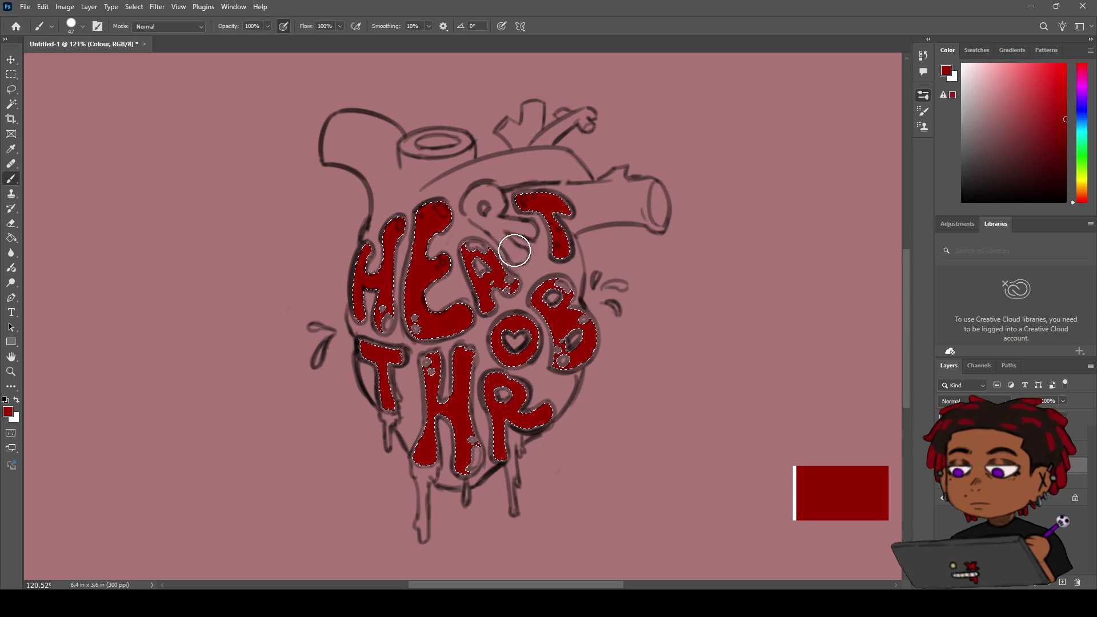
key("bracketleft")
key("bracketleft")
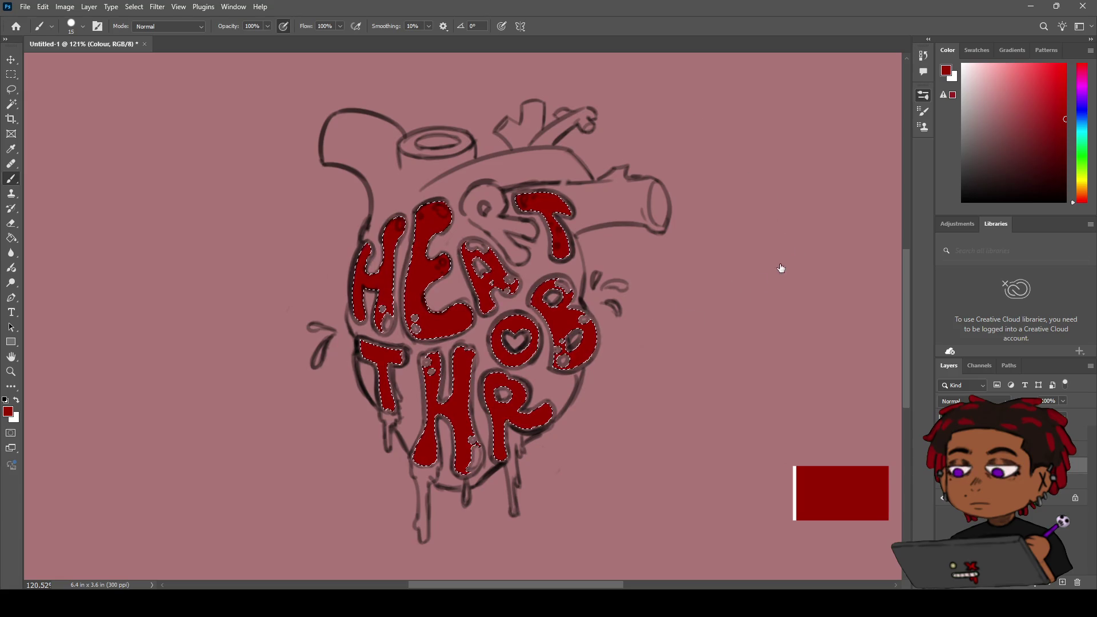
Step: Deselect the letters, zoom in on the red-filled O and B, and brush red along the B
key("ctrl+d")
key("z")
scroll(657, 320, "down", 5)
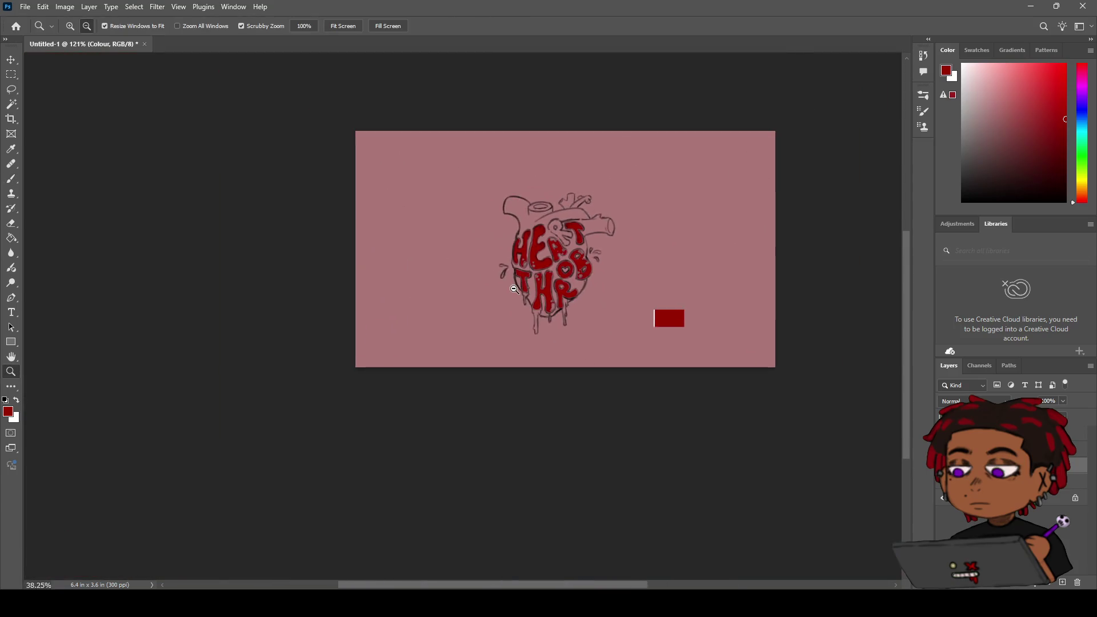
scroll(656, 320, "up", 8)
left_click_drag(551, 313, 506, 165)
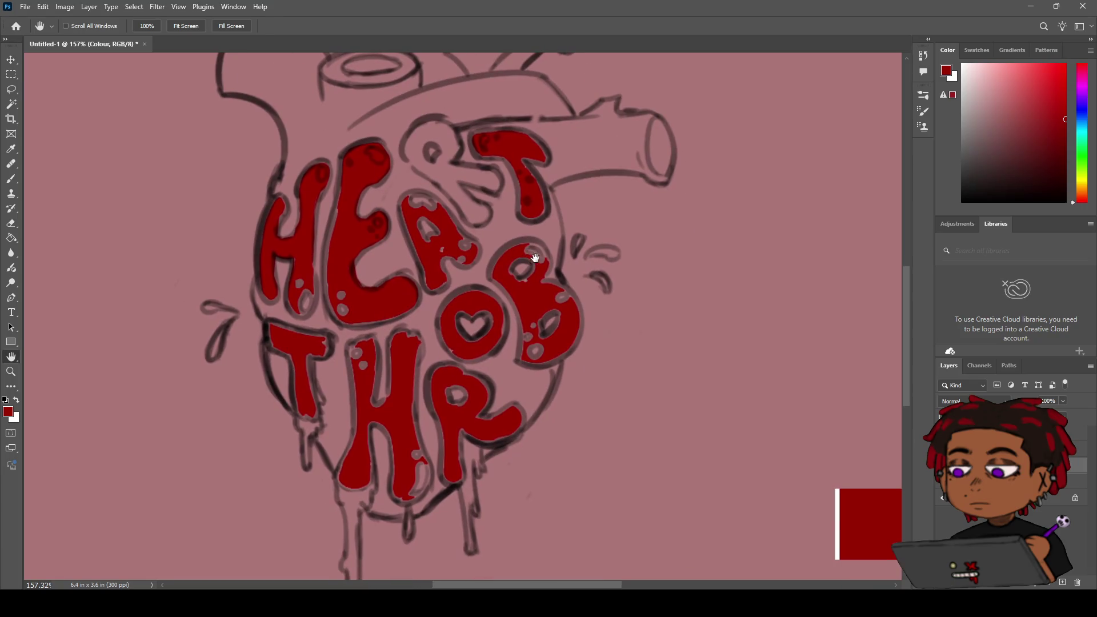
key("z")
scroll(514, 257, "up", 3)
key("b")
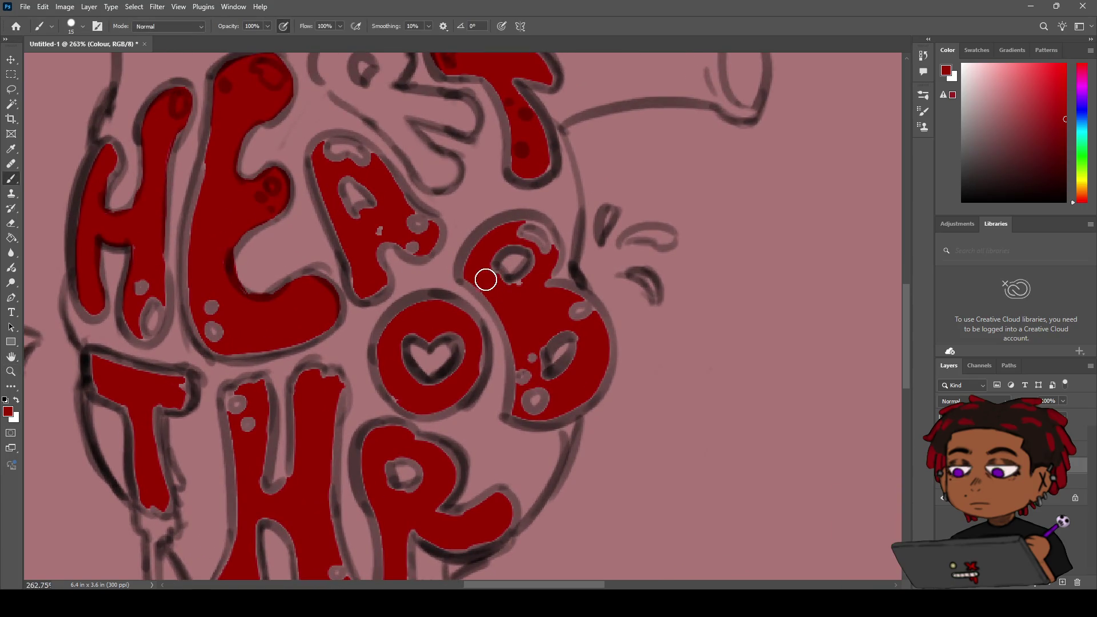
mouse_move(478, 252)
left_mouse_down()
mouse_move(499, 233)
mouse_move(537, 230)
mouse_move(551, 254)
mouse_move(541, 281)
mouse_move(600, 333)
mouse_move(599, 372)
mouse_move(573, 400)
mouse_move(552, 406)
mouse_move(534, 392)
mouse_move(533, 345)
mouse_move(522, 409)
mouse_move(553, 409)
mouse_move(528, 404)
mouse_move(518, 374)
left_mouse_up()
Step: Try undo, redo and erasing on the B's edge, then fill its upper bowl with dark red
key("ctrl+z")
key("ctrl+shift+z")
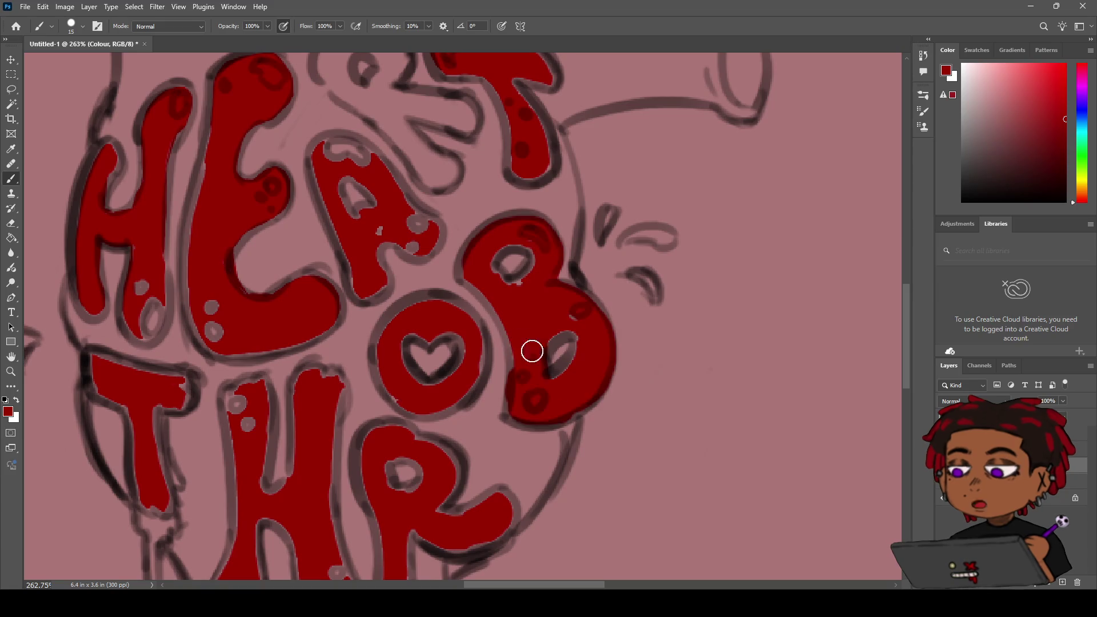
key("e")
left_click_drag(507, 361, 501, 405)
key("ctrl+z")
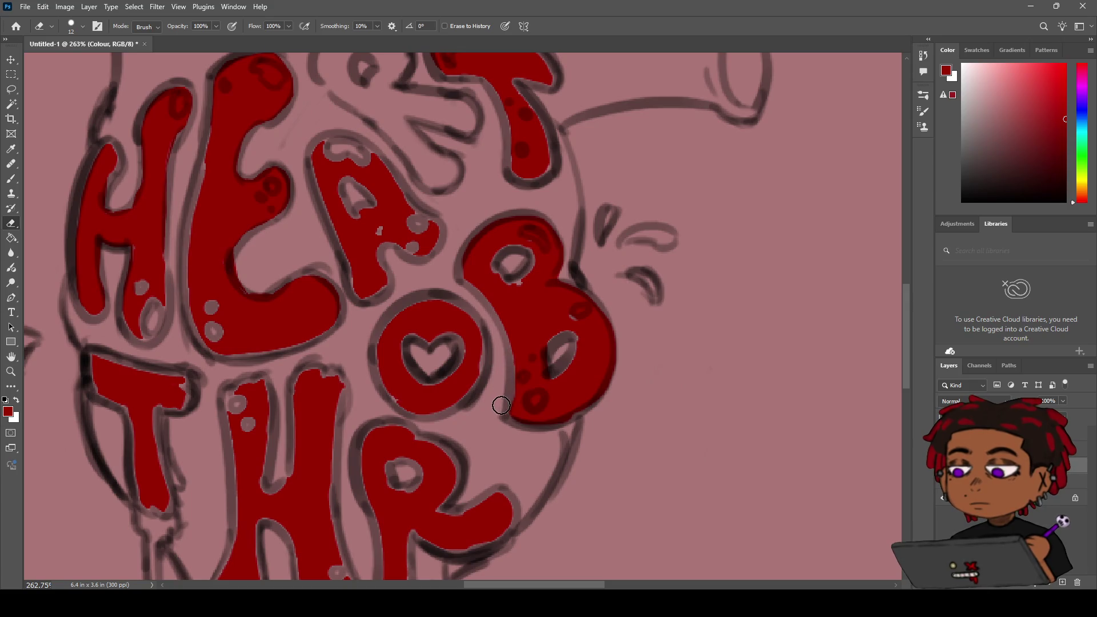
key("b")
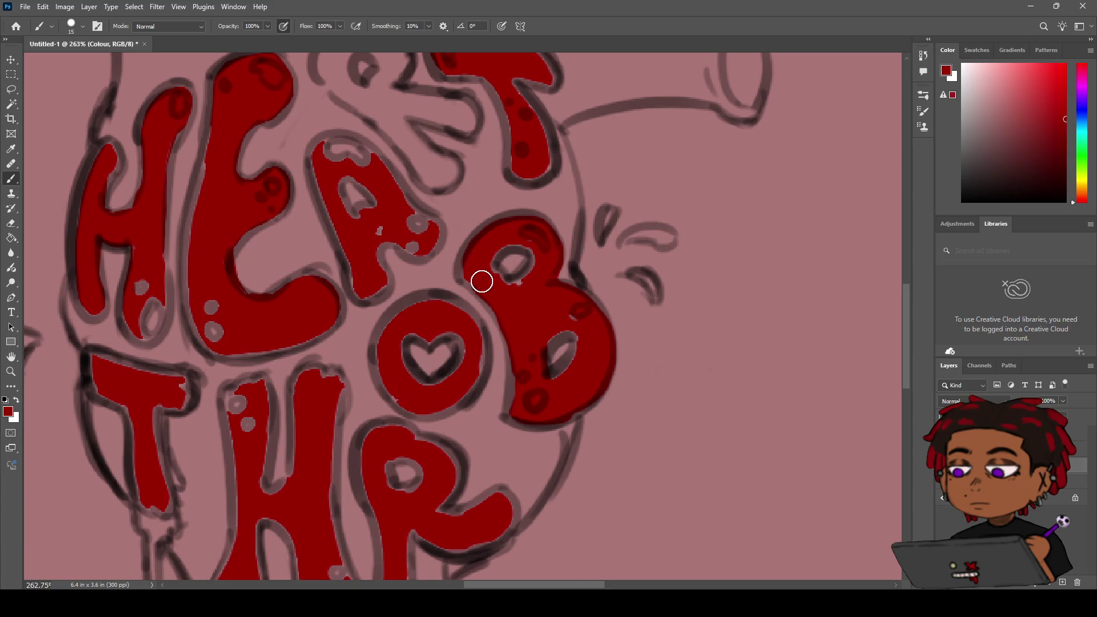
mouse_move(480, 280)
left_mouse_down()
mouse_move(504, 308)
mouse_move(499, 294)
mouse_move(541, 267)
mouse_move(531, 243)
mouse_move(494, 247)
mouse_move(492, 272)
mouse_move(509, 289)
mouse_move(537, 267)
mouse_move(514, 286)
mouse_move(526, 262)
mouse_move(547, 276)
left_mouse_up()
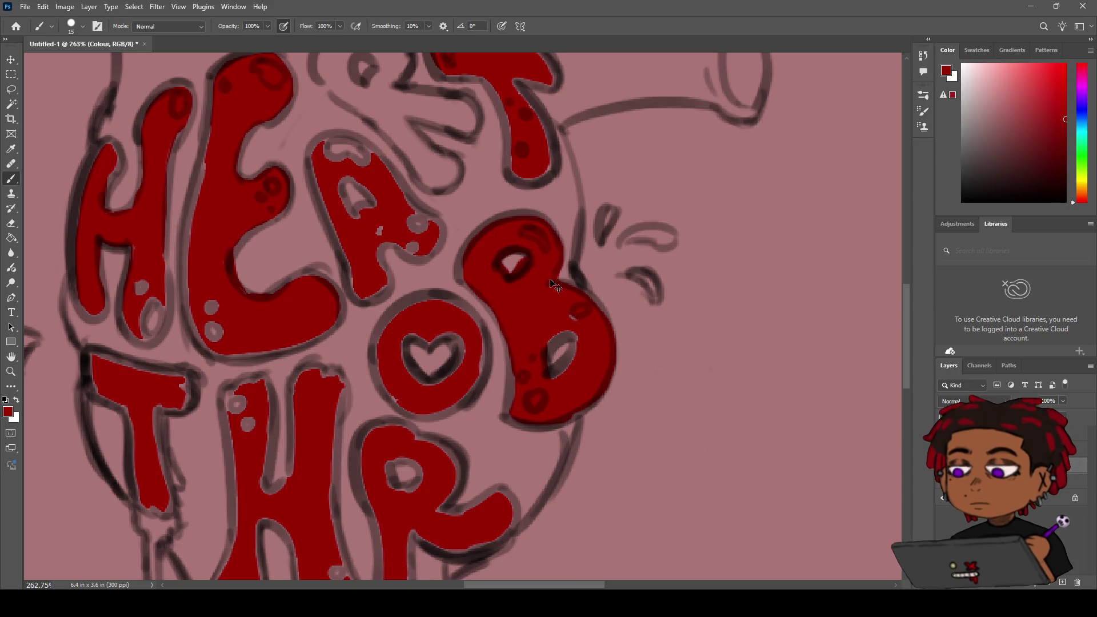